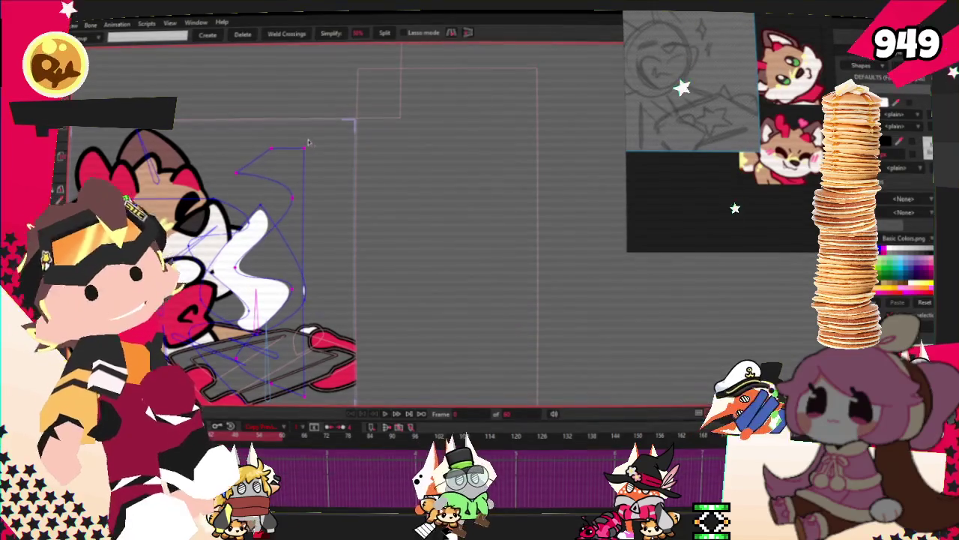
# - Select the swirl's points beside the cat's face and switch to Transform Points
pyautogui.scroll(3, 308, 156)
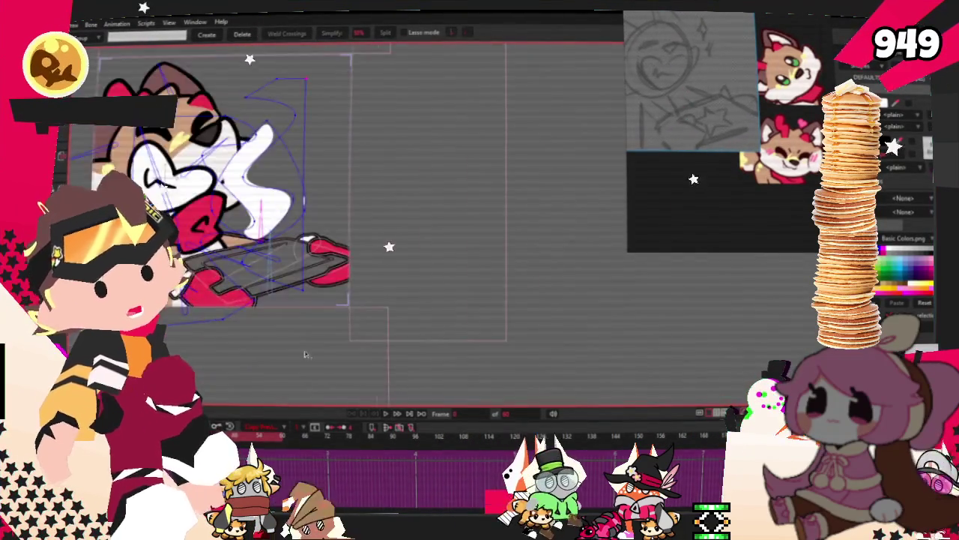
pyautogui.moveTo(292, 275); pyautogui.dragTo(130, 156)
pyautogui.press('t')
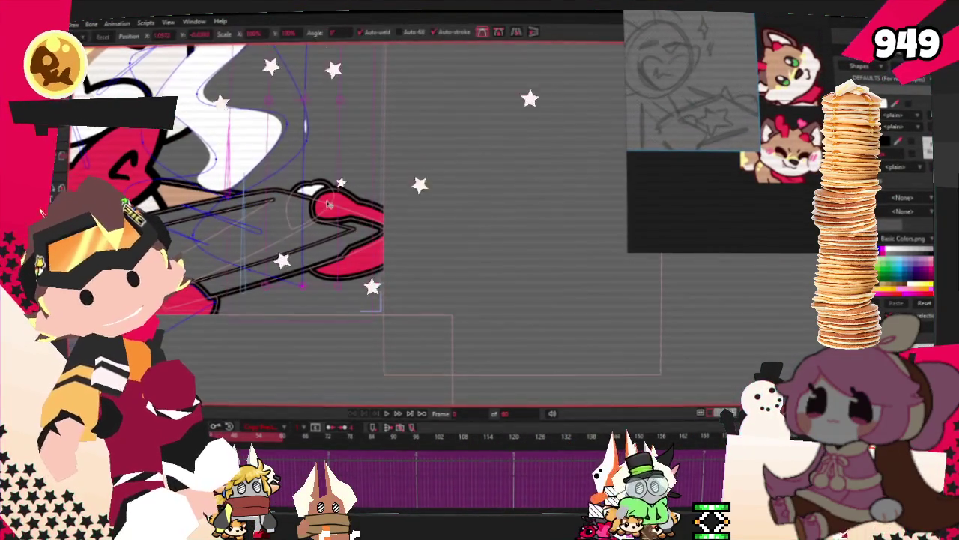
pyautogui.scroll(-2, 390, 215)
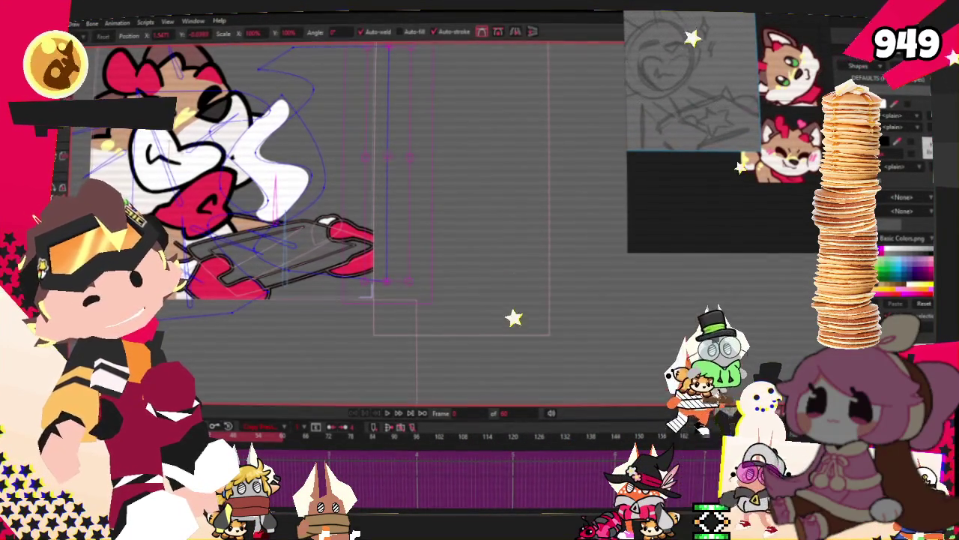
pyautogui.scroll(-3, 470, 263)
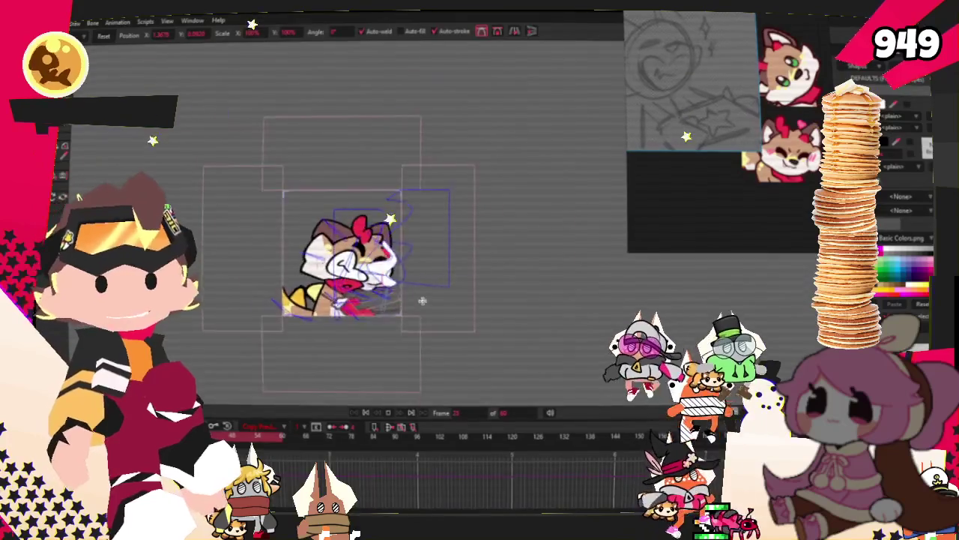
pyautogui.scroll(2, 470, 263)
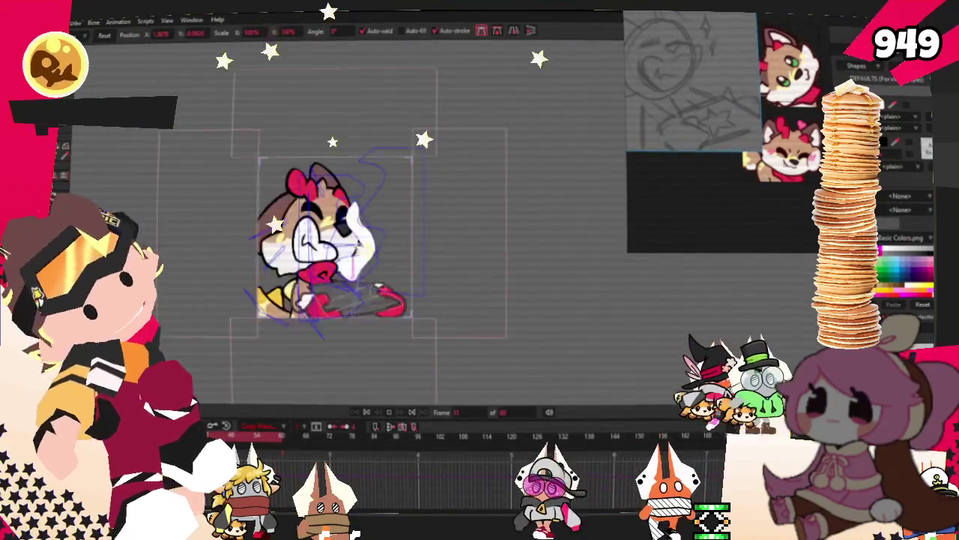
pyautogui.scroll(2, 342, 218)
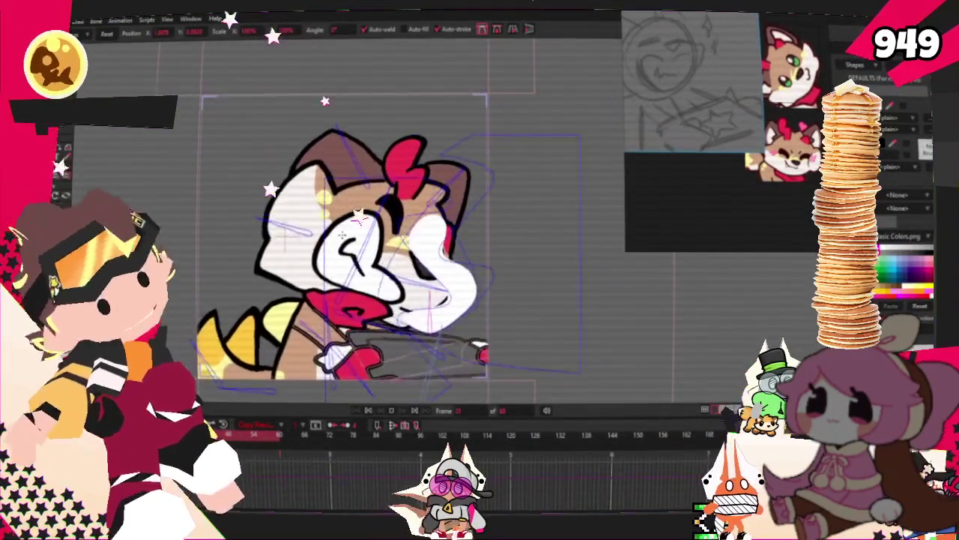
pyautogui.scroll(-3, 530, 318)
pyautogui.scroll(1, 530, 317)
pyautogui.scroll(3, 403, 310)
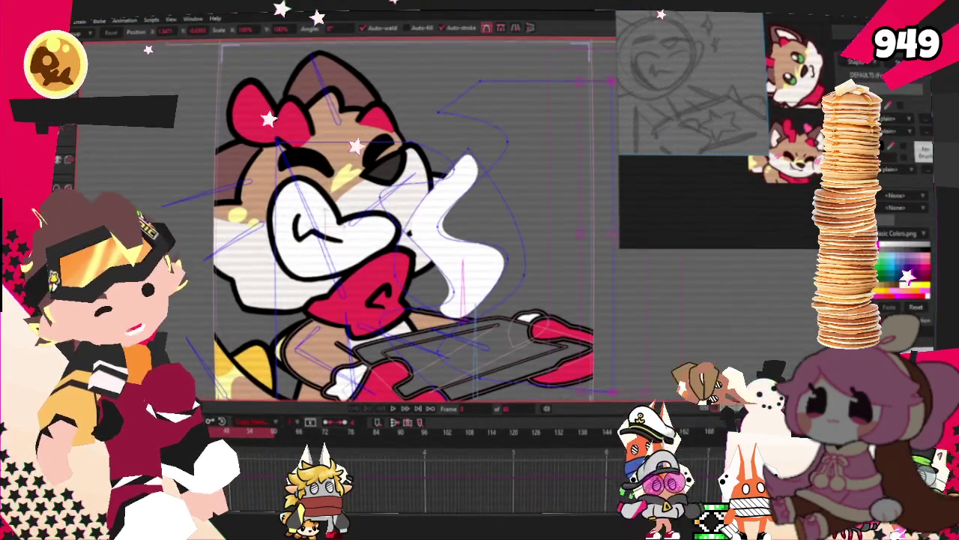
# - Set the swirl layer's opacity to 50 and play the animation to check it
pyautogui.doubleClick(884, 120)
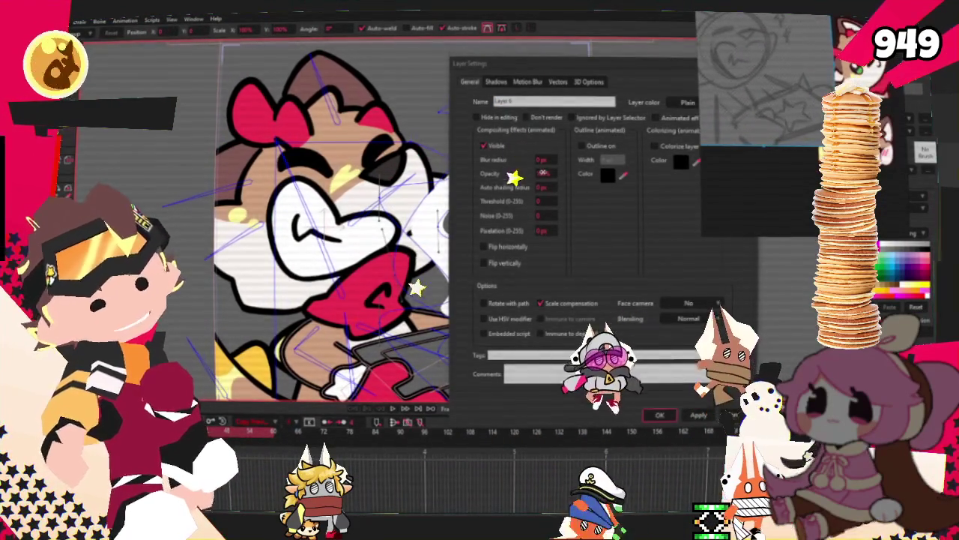
pyautogui.write('50')
pyautogui.press('Return')
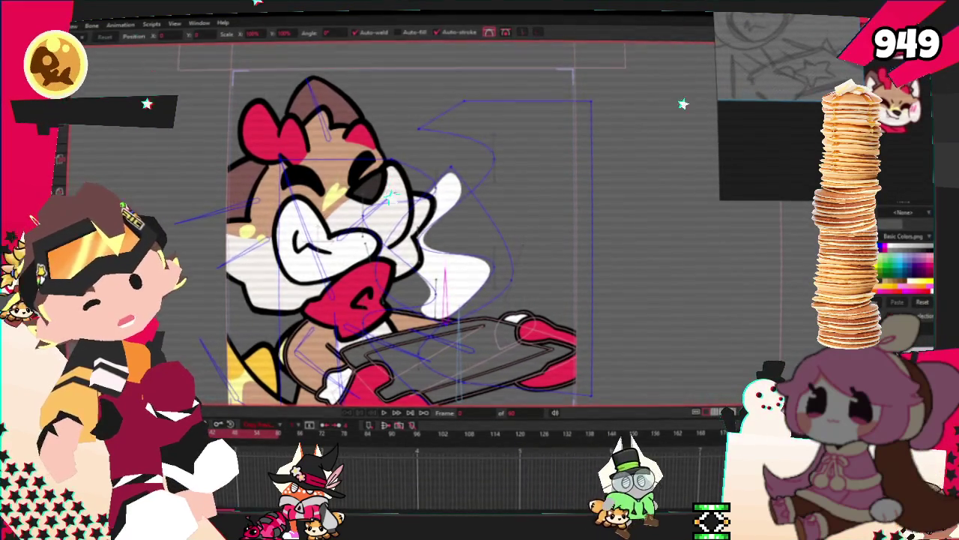
pyautogui.press('space')
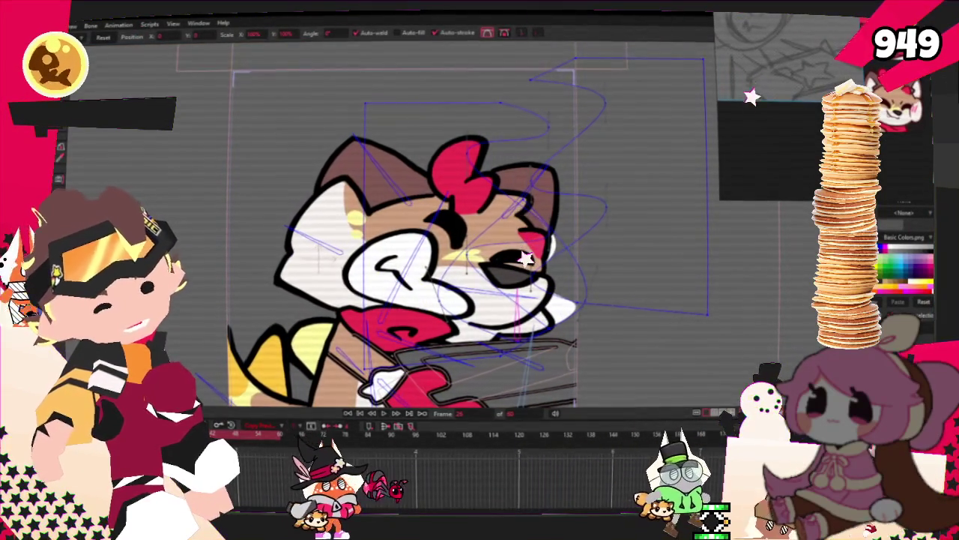
# - Raise the swirl layer's opacity to 60
pyautogui.doubleClick(750, 112)
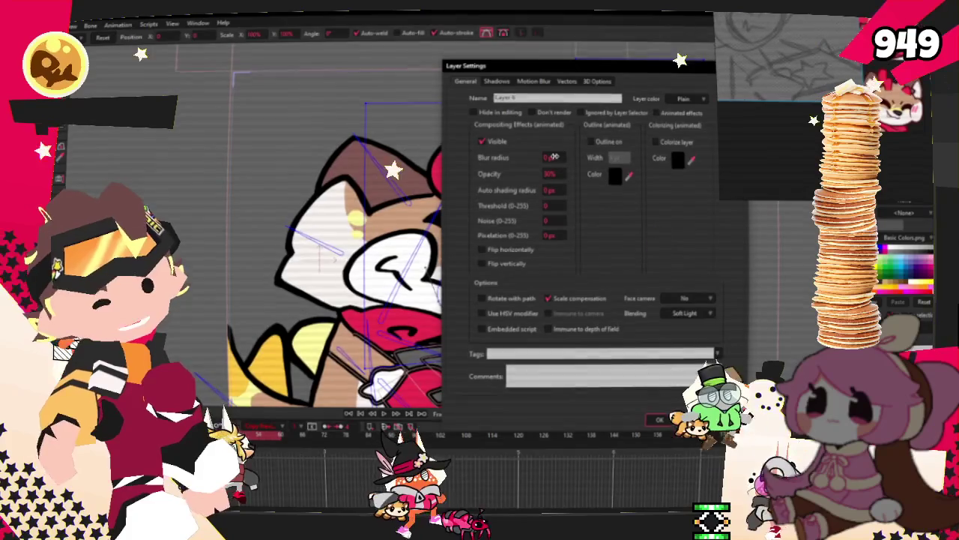
pyautogui.write('60')
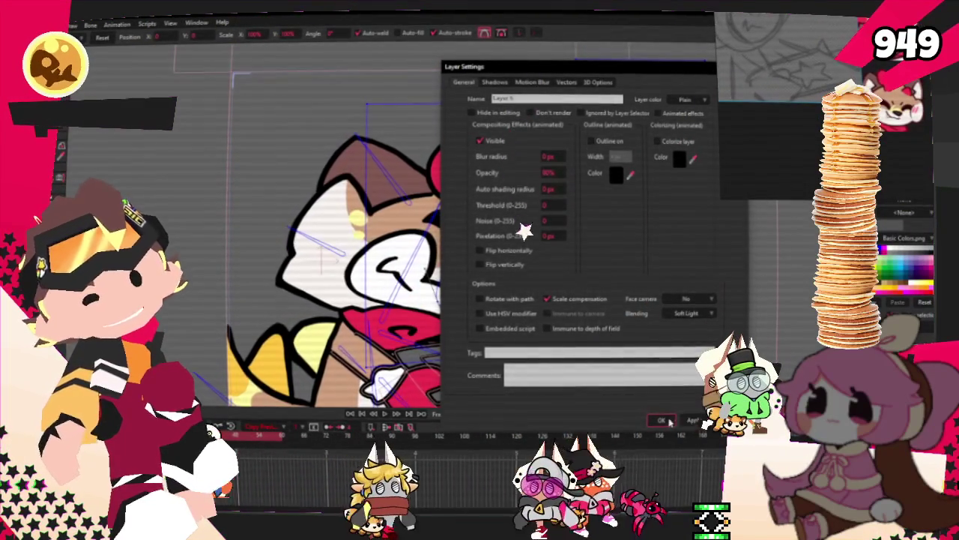
pyautogui.press('Return')
pyautogui.scroll(1, 397, 225)
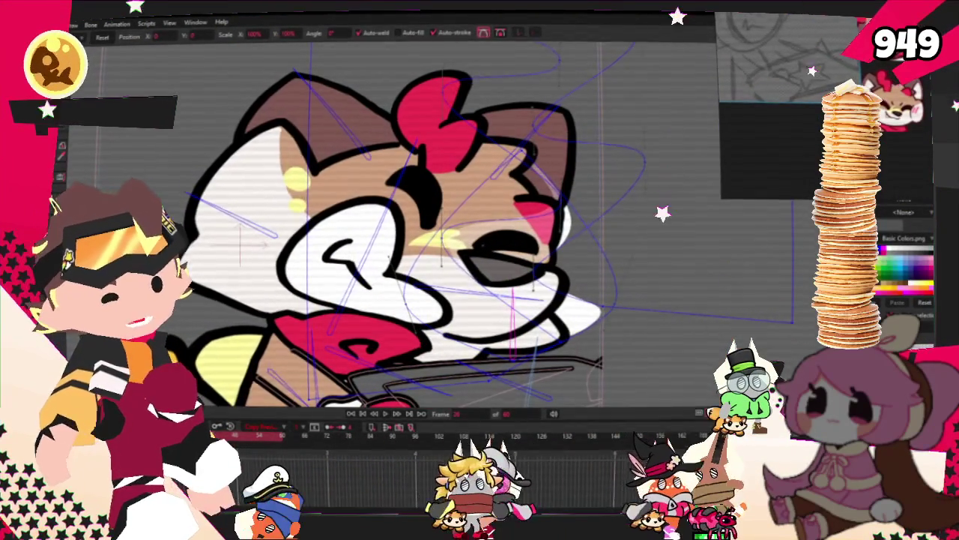
# - Confirm the swirl layer's Soft Light blending settings and play the animation
pyautogui.doubleClick(671, 220)
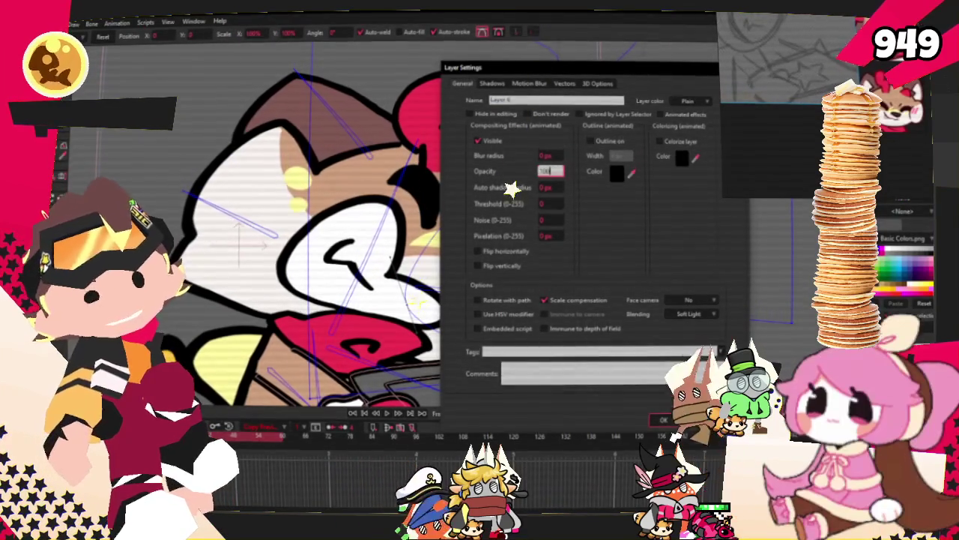
pyautogui.click(663, 420)
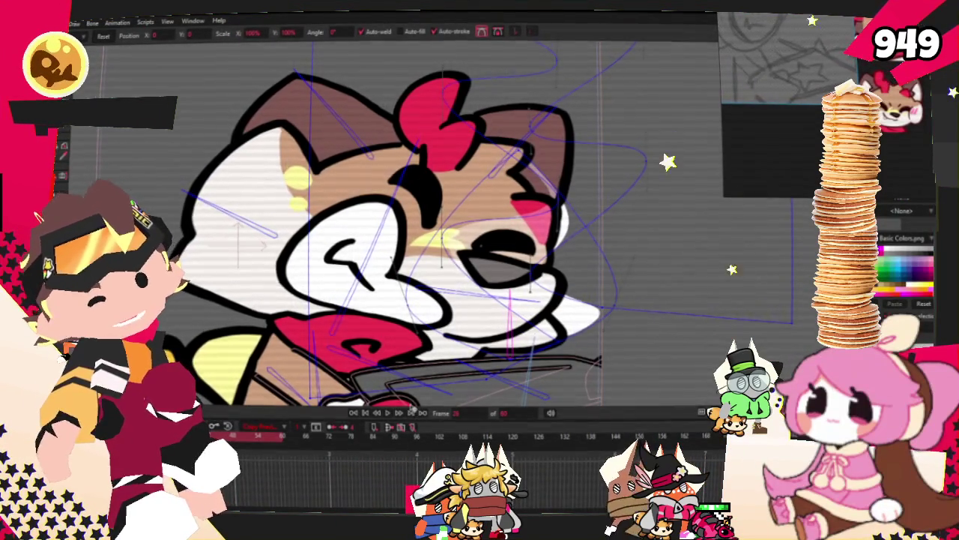
pyautogui.click(384, 413)
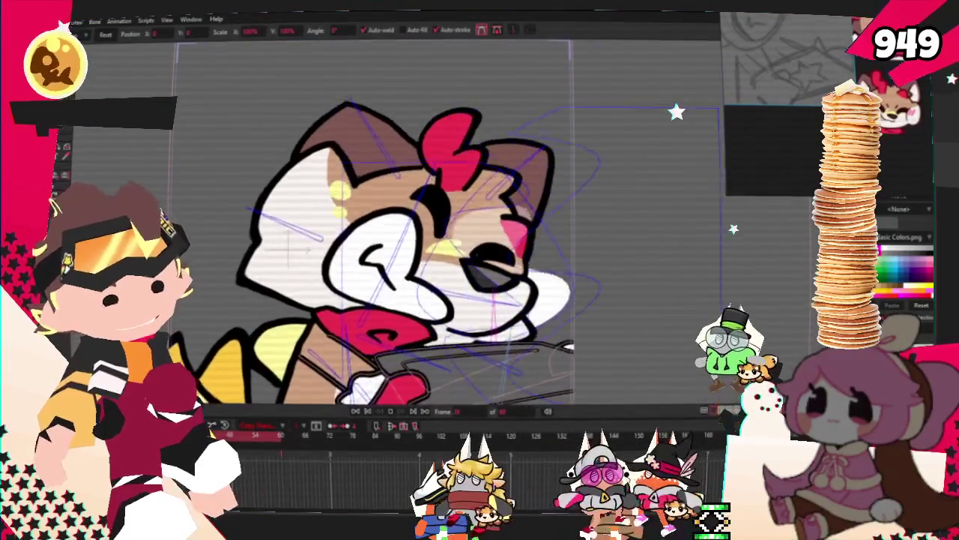
pyautogui.press('z')
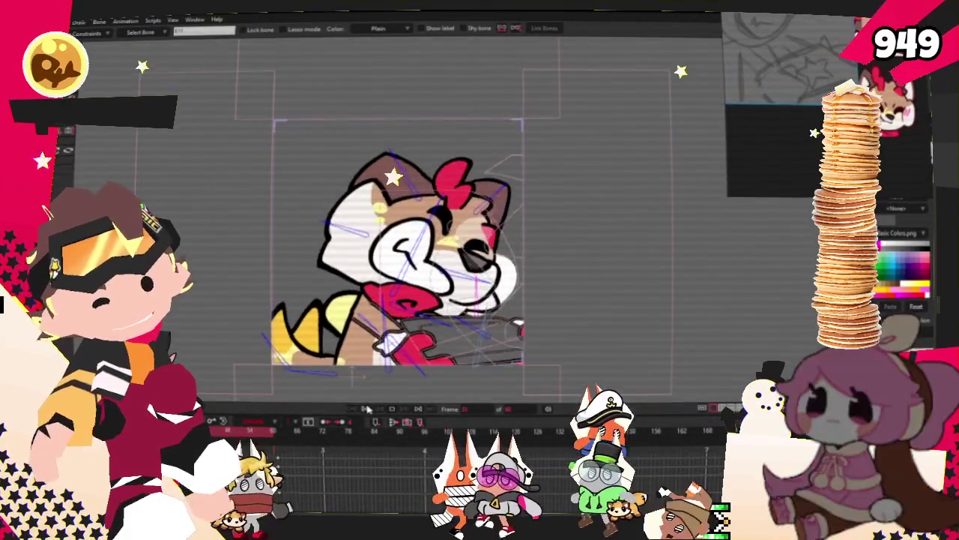
# - Enlarge the reference sketch panel
pyautogui.scroll(2, 424, 377)
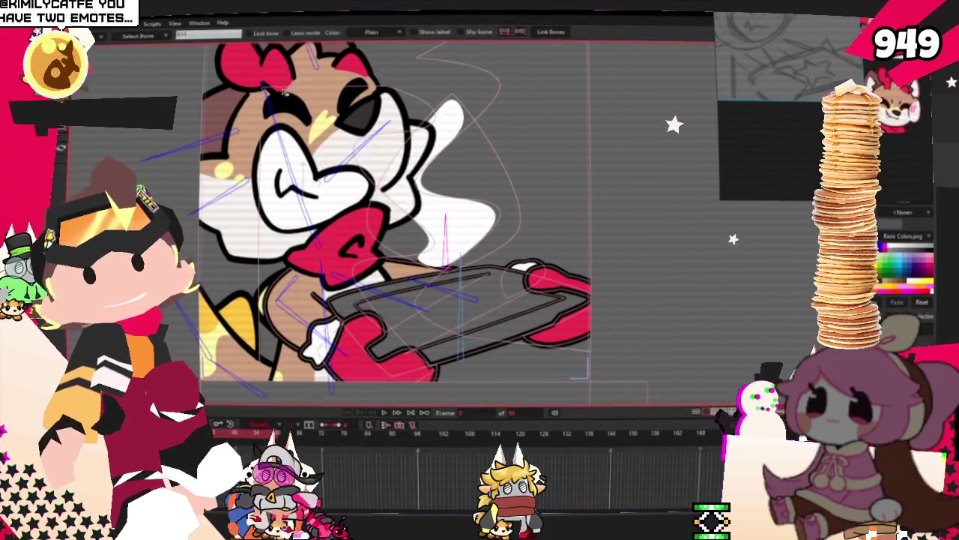
pyautogui.moveTo(832, 101); pyautogui.dragTo(757, 140)
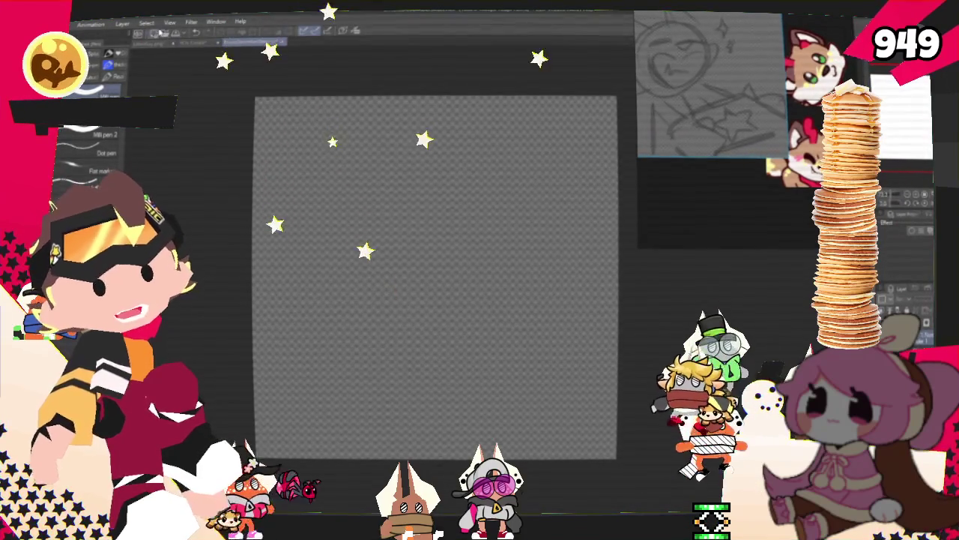
# - Create a new blank square canvas in Clip Studio Paint, entering size 5
pyautogui.hotkey('ctrl', 'n')
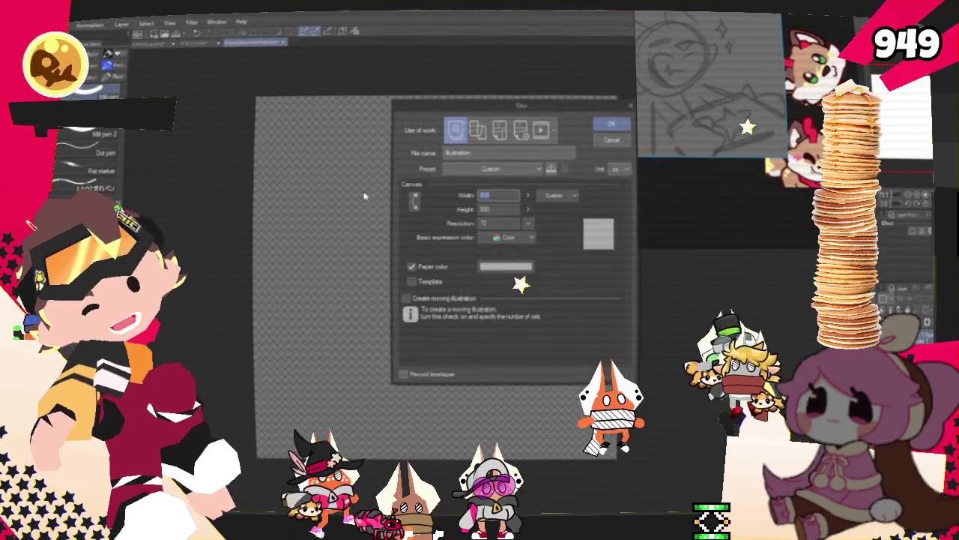
pyautogui.write('5')
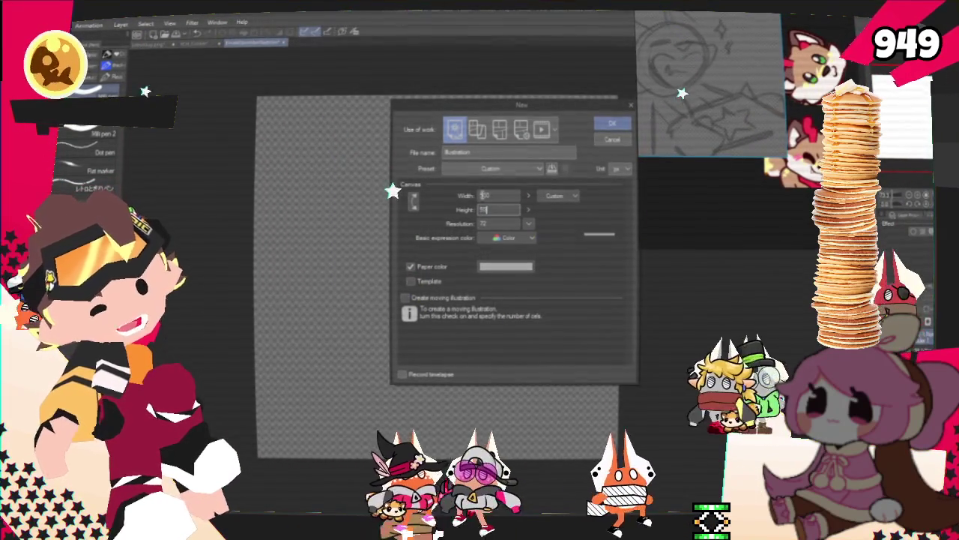
pyautogui.press('Return')
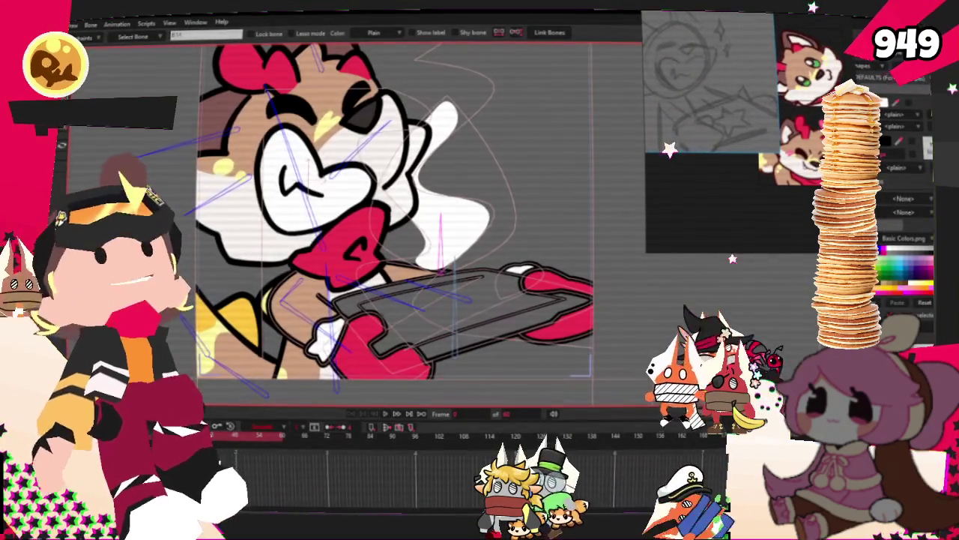
# - Import the raccoon emote image file into the Moho scene via File > Import > Image
pyautogui.hotkey('alt', 'f')
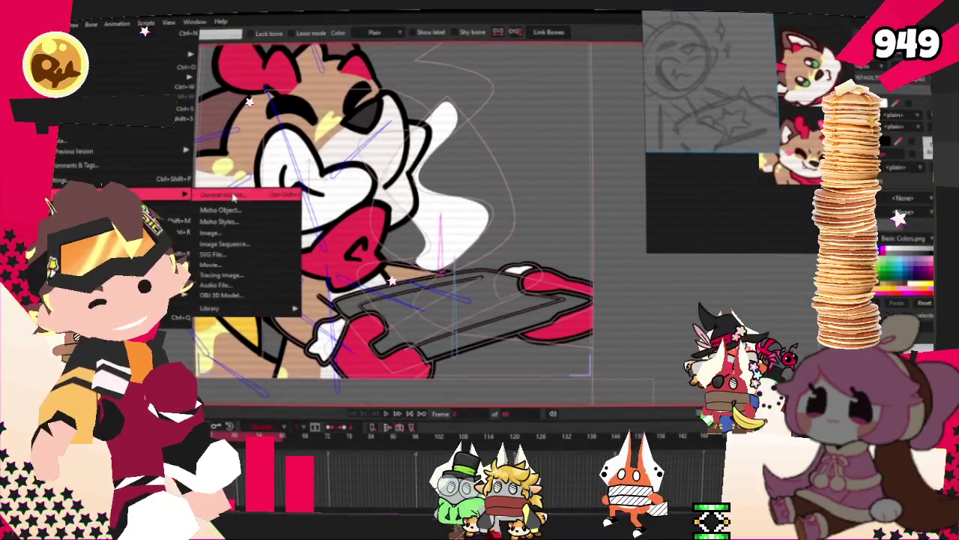
pyautogui.click(234, 196)
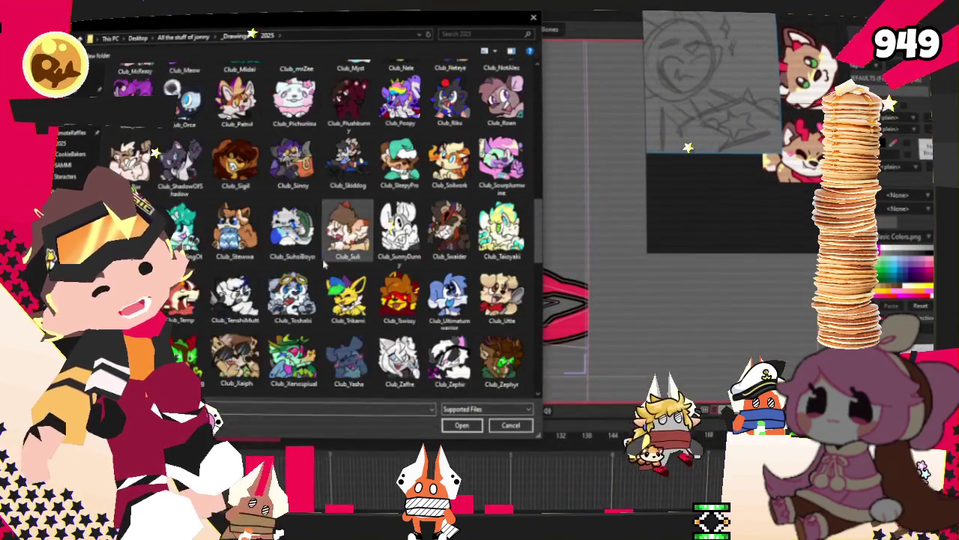
pyautogui.scroll(-5, 263, 260)
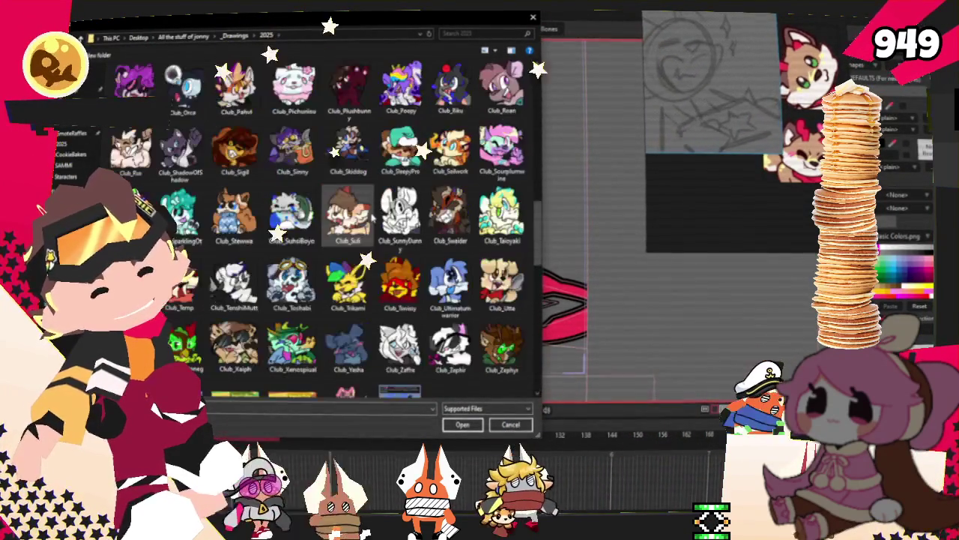
pyautogui.scroll(5, 352, 217)
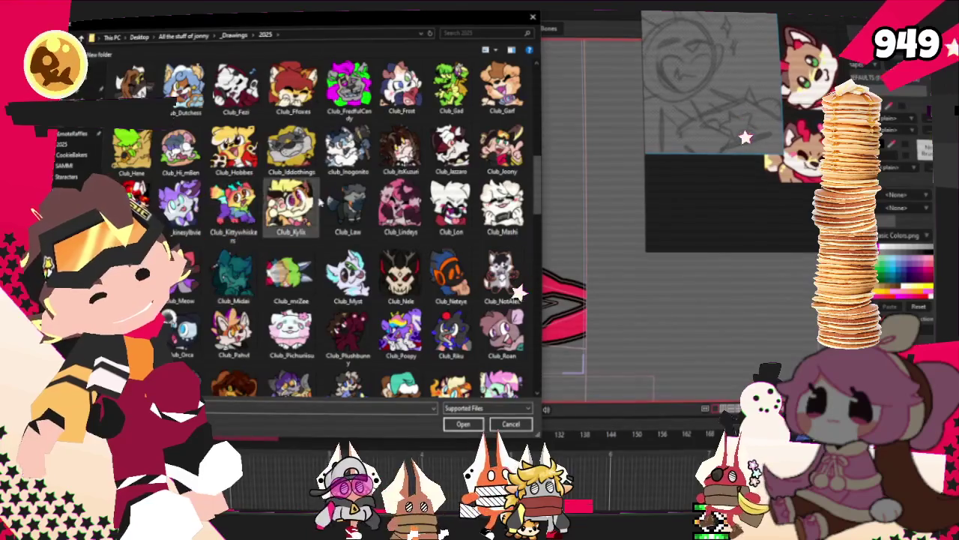
pyautogui.scroll(1, 189, 335)
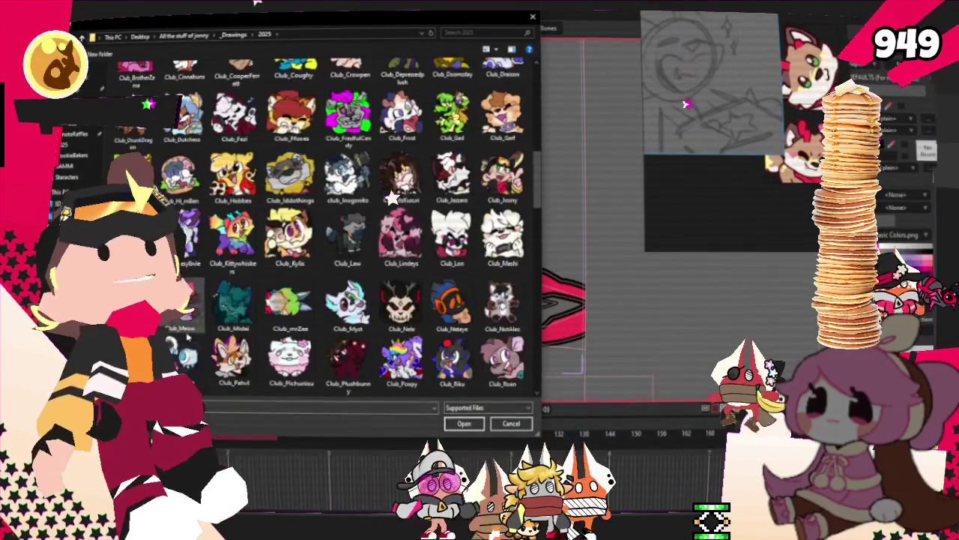
pyautogui.scroll(-5, 306, 274)
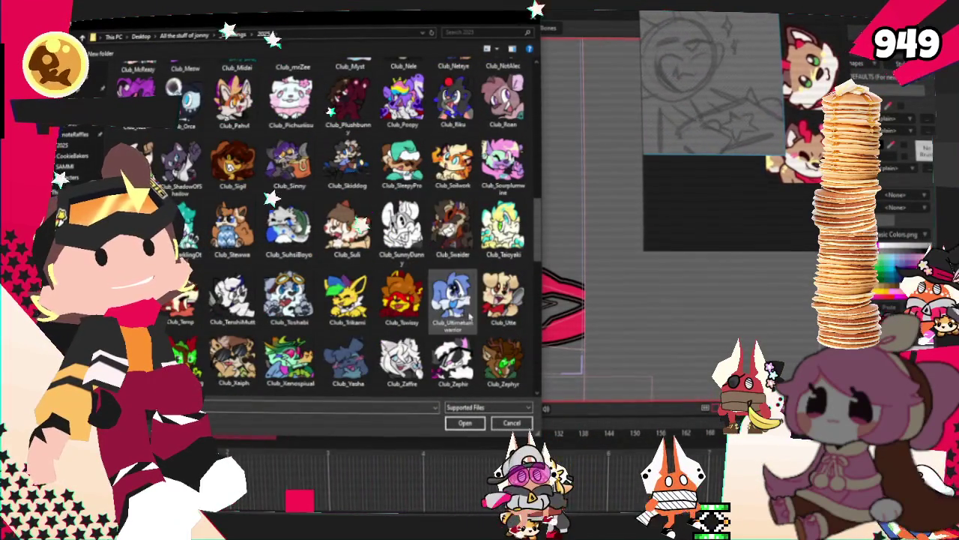
pyautogui.scroll(-5, 469, 297)
pyautogui.scroll(5, 202, 225)
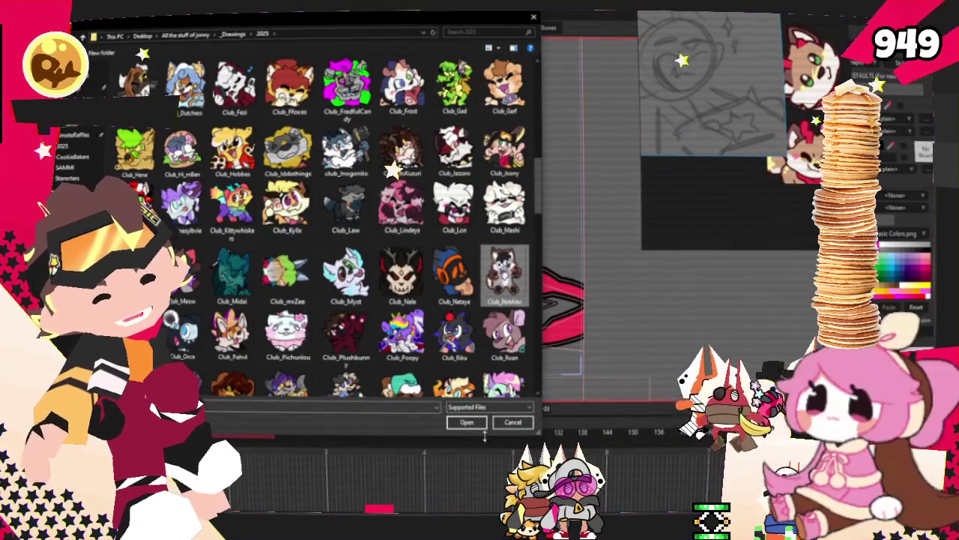
pyautogui.click(465, 422)
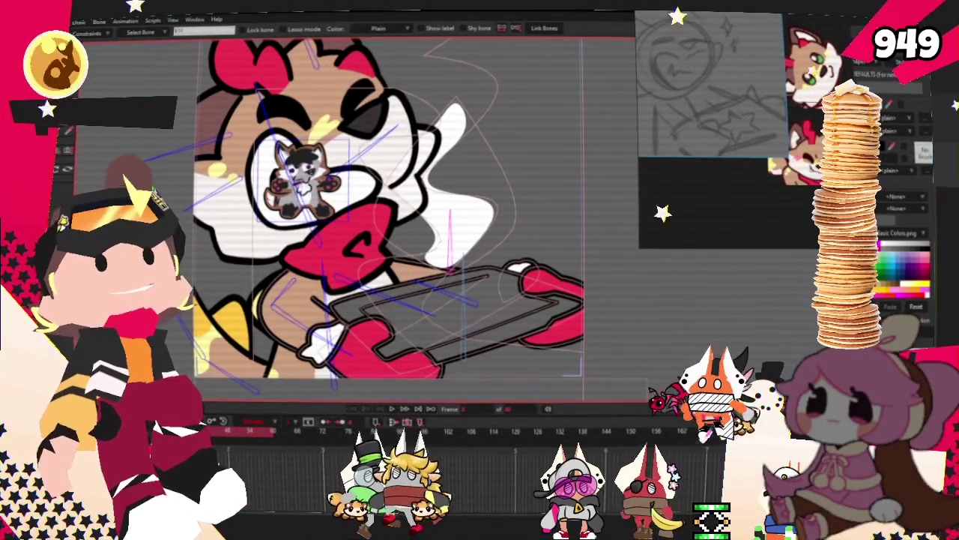
# - Move the raccoon emote from the cat's eye onto the tray, rotating and enlarging it
pyautogui.press('t')
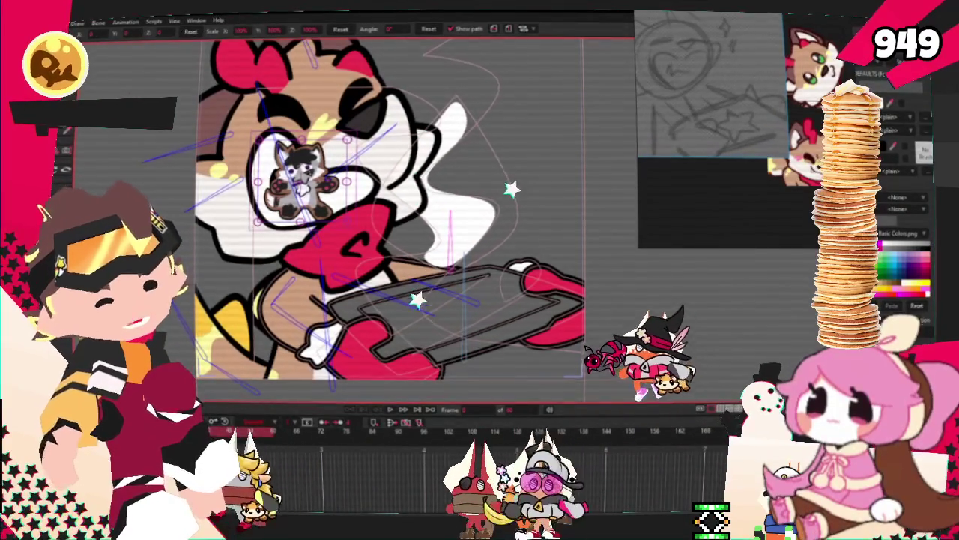
pyautogui.moveTo(349, 221)
pyautogui.mouseDown()
pyautogui.moveTo(495, 330)
pyautogui.moveTo(483, 319)
pyautogui.mouseUp()
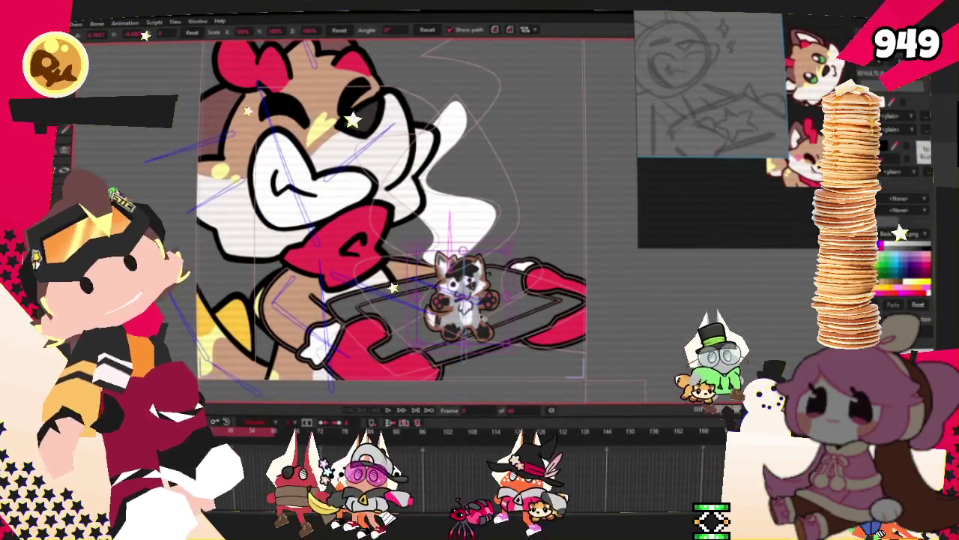
pyautogui.scroll(2, 494, 330)
pyautogui.moveTo(504, 339)
pyautogui.mouseDown()
pyautogui.moveTo(528, 235)
pyautogui.moveTo(513, 309)
pyautogui.mouseUp()
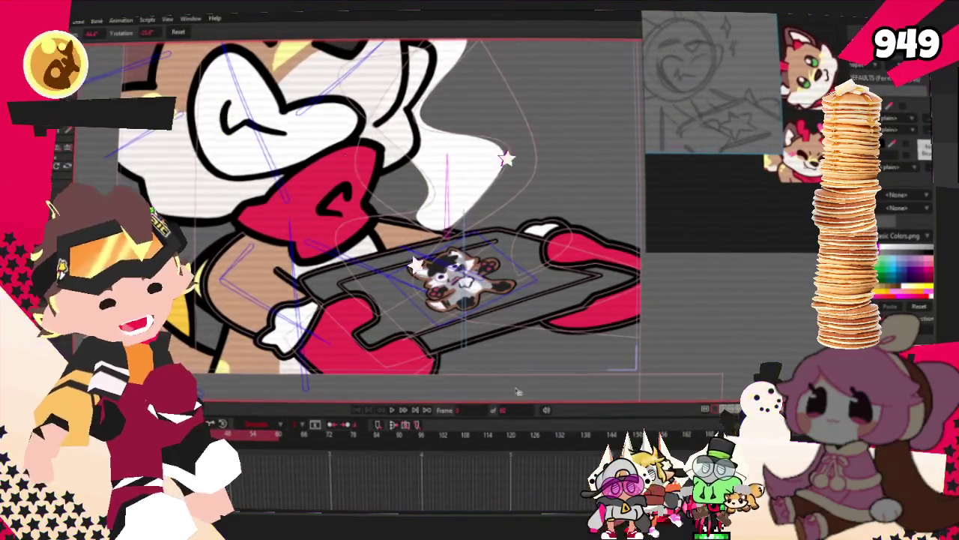
pyautogui.scroll(3, 530, 251)
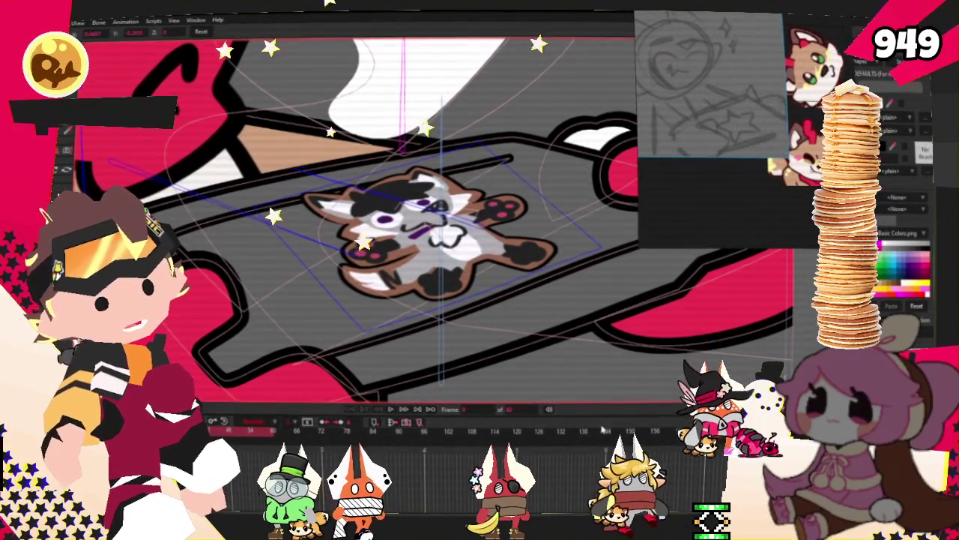
pyautogui.click(405, 423)
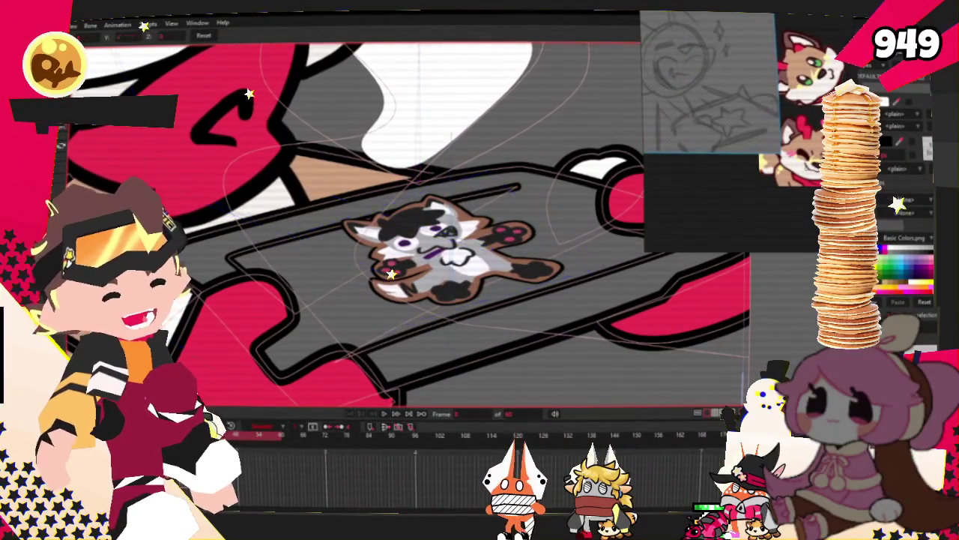
pyautogui.press('s')
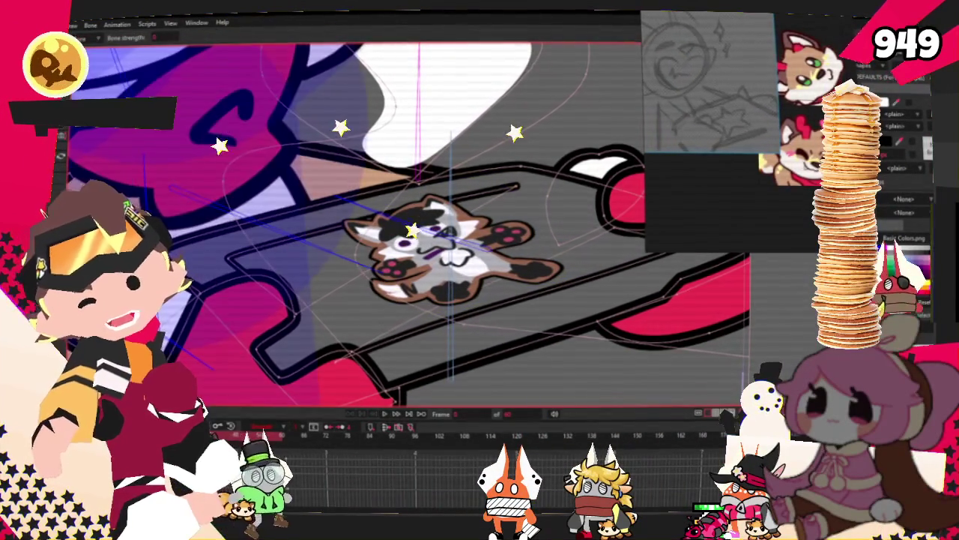
pyautogui.scroll(3, 435, 233)
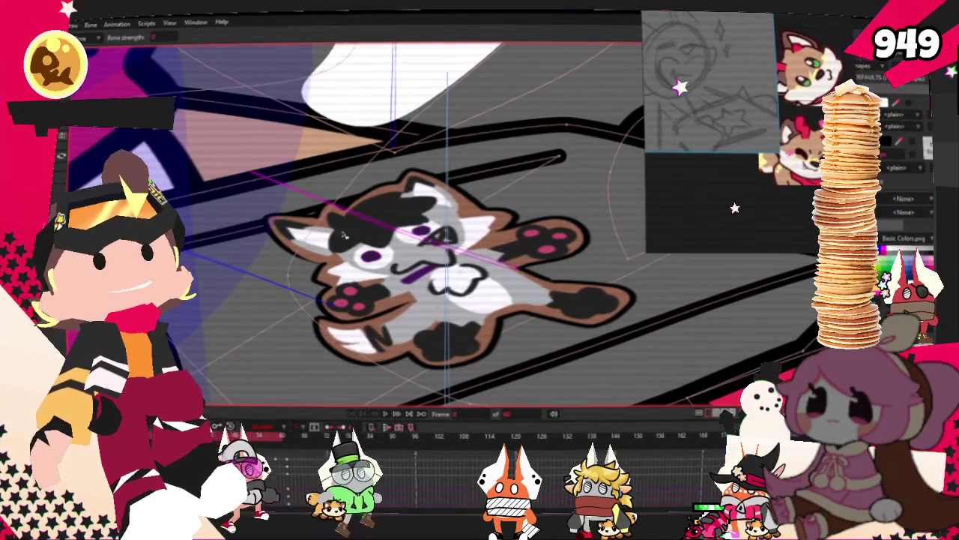
pyautogui.scroll(-3, 317, 225)
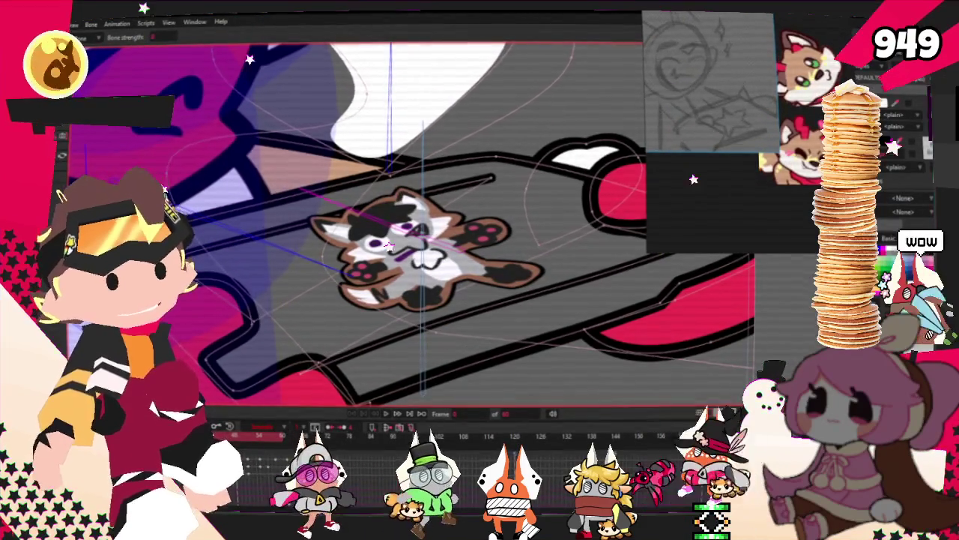
pyautogui.press('t')
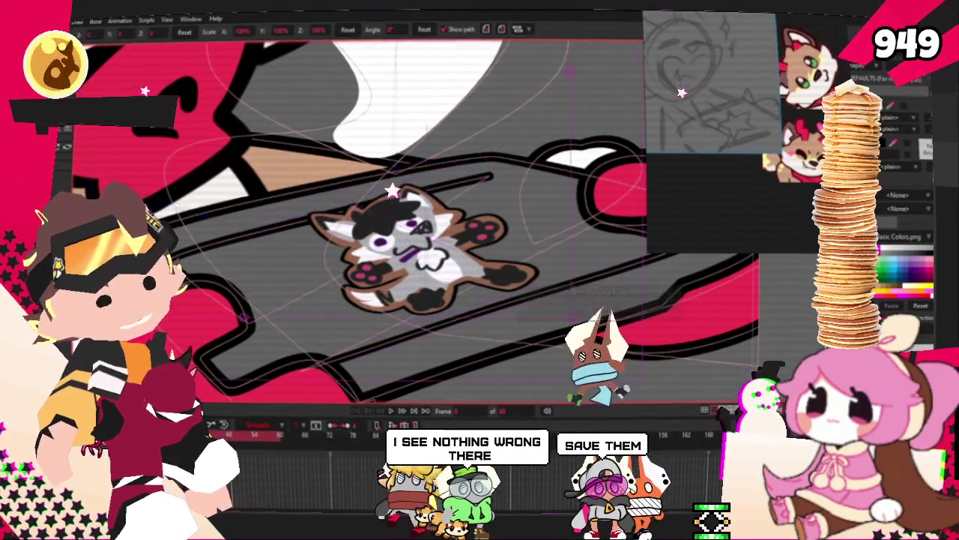
pyautogui.press('Return')
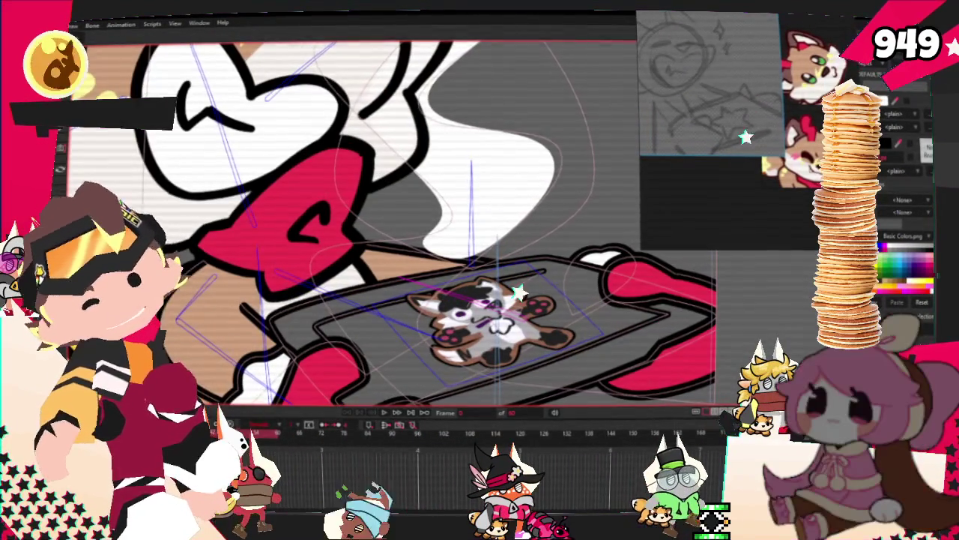
# - Stand the raccoon emote upright, nudge it slightly left on the tray, and preview playback
pyautogui.press('m')
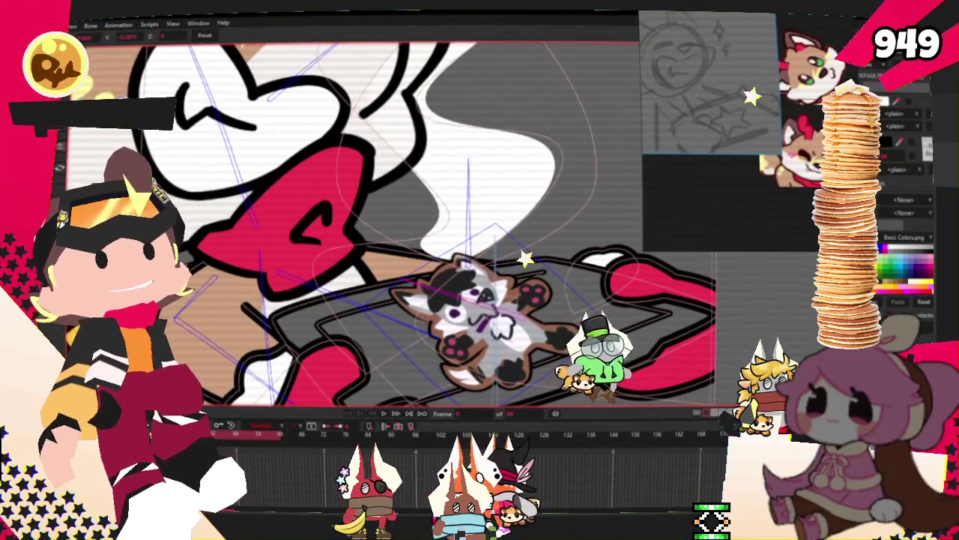
pyautogui.press('t')
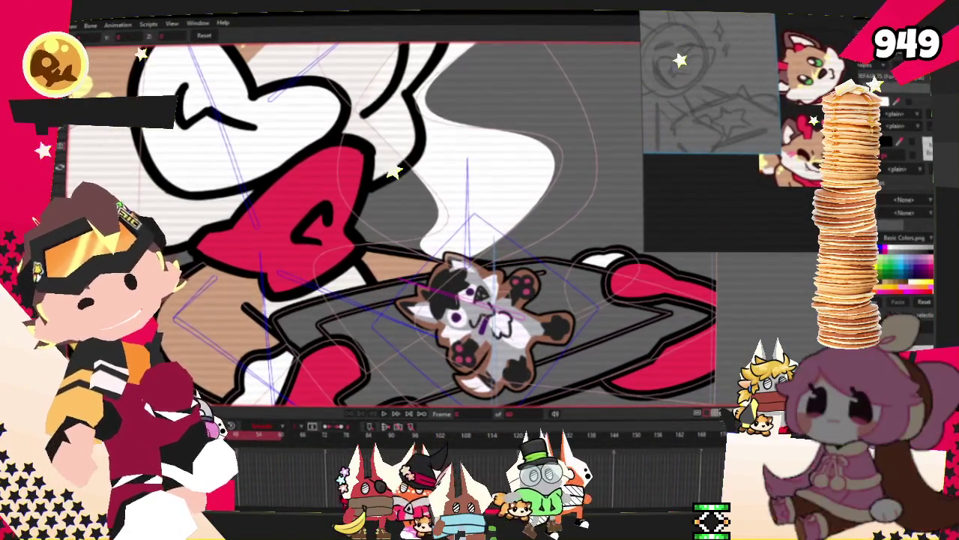
pyautogui.click(191, 37)
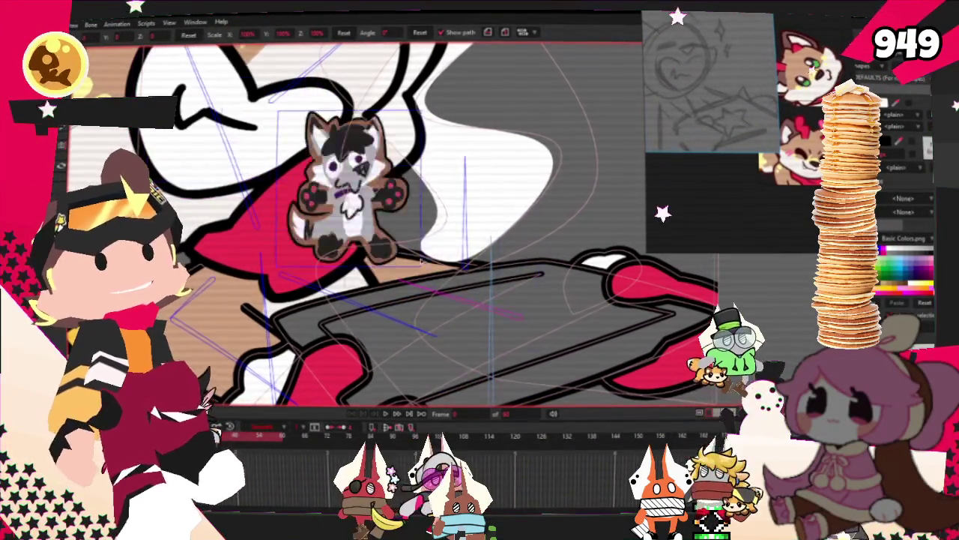
pyautogui.hotkey('ctrl', 'z')
pyautogui.moveTo(503, 307); pyautogui.dragTo(472, 311)
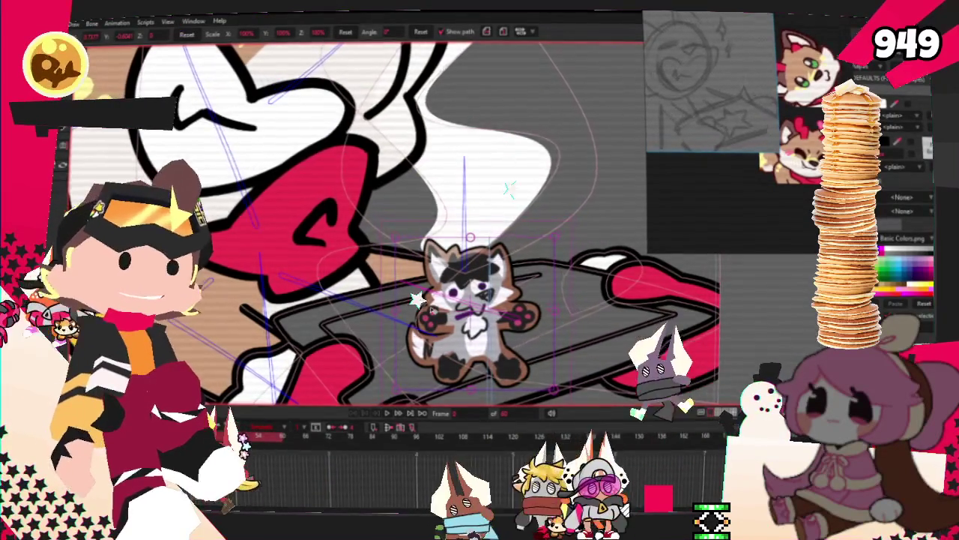
pyautogui.scroll(-3, 450, 225)
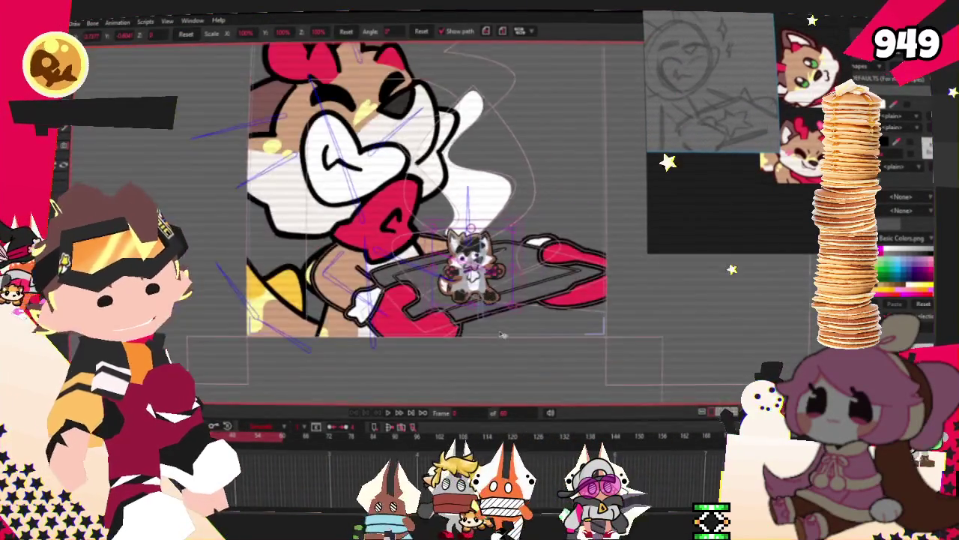
pyautogui.scroll(2, 450, 225)
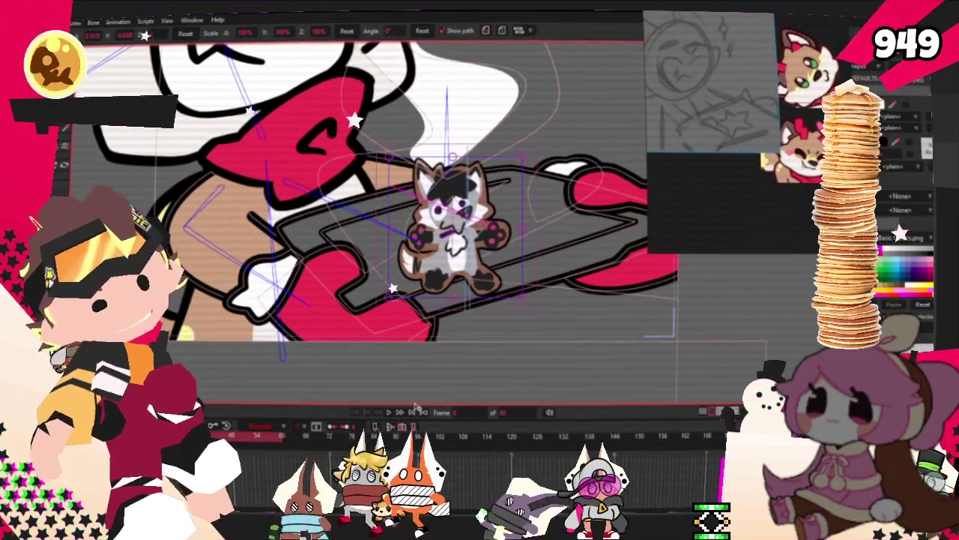
pyautogui.click(389, 412)
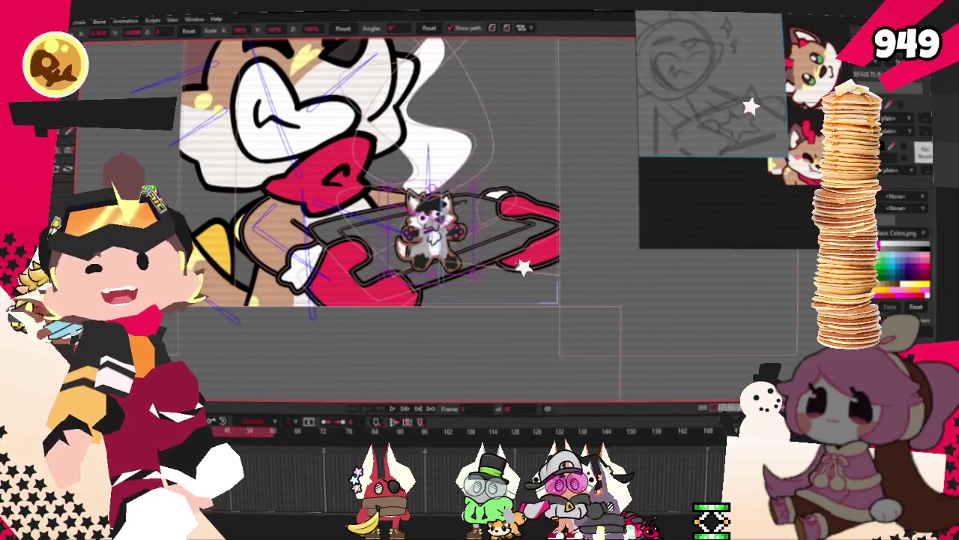
pyautogui.doubleClick(891, 132)
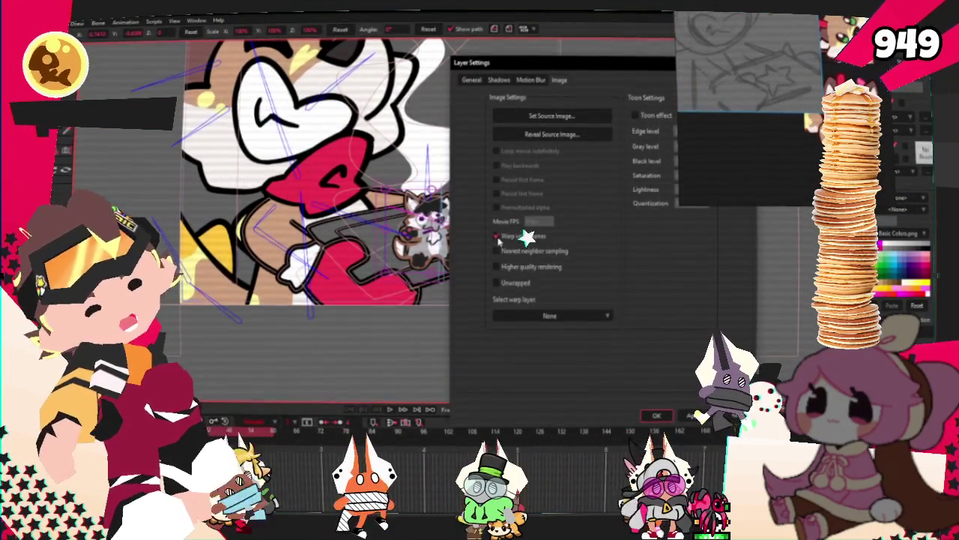
pyautogui.press('Return')
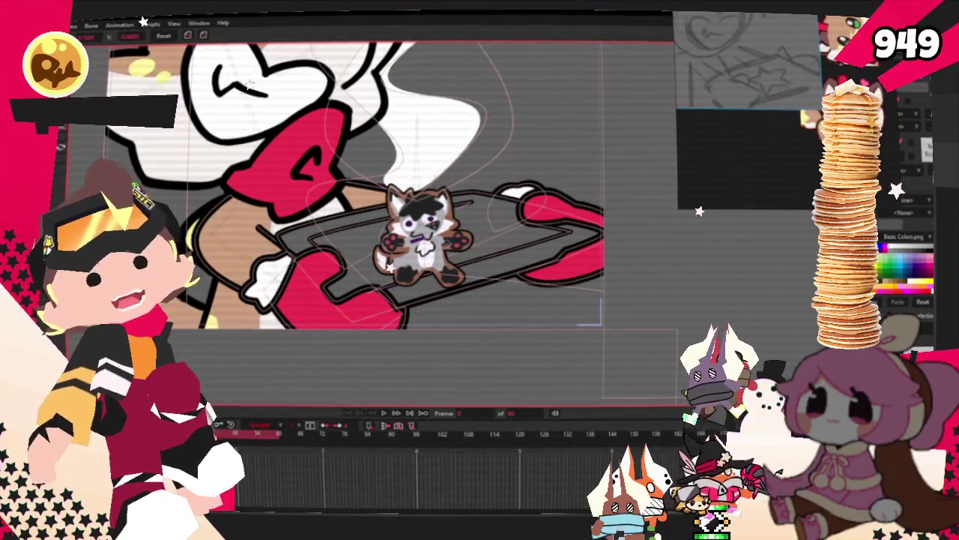
# - Zoom in on the tray holding the raccoon emote
pyautogui.scroll(2, 358, 244)
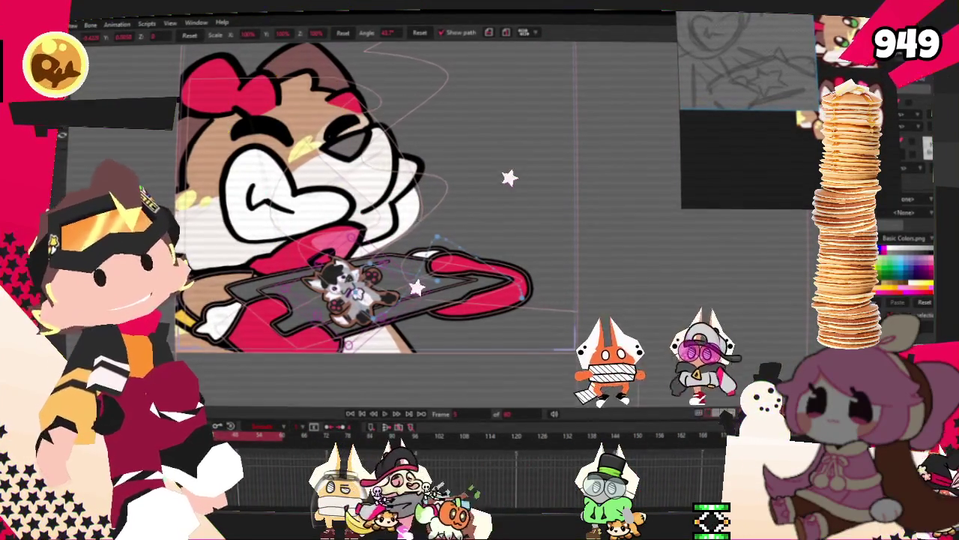
pyautogui.click(362, 413)
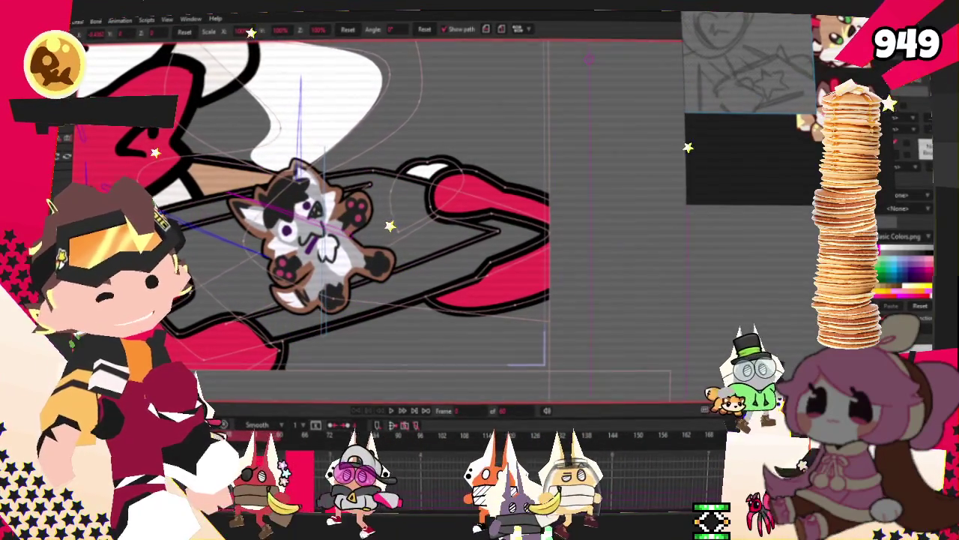
pyautogui.press('t')
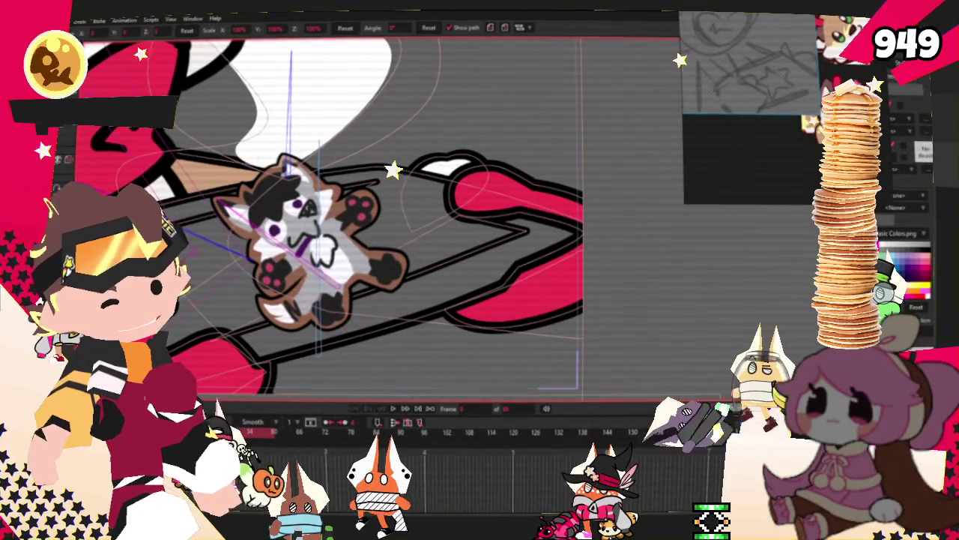
# - Draw a tilted white rectangle across the tray and look through the Edit menu
pyautogui.press('r')
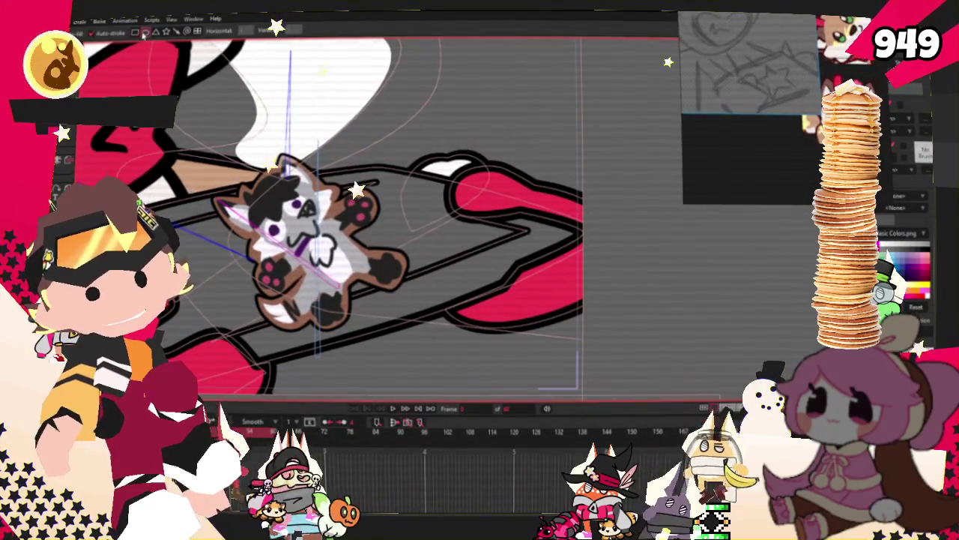
pyautogui.moveTo(210, 150)
pyautogui.mouseDown()
pyautogui.moveTo(401, 168)
pyautogui.moveTo(441, 211)
pyautogui.mouseUp()
pyautogui.hotkey('alt', 'e')
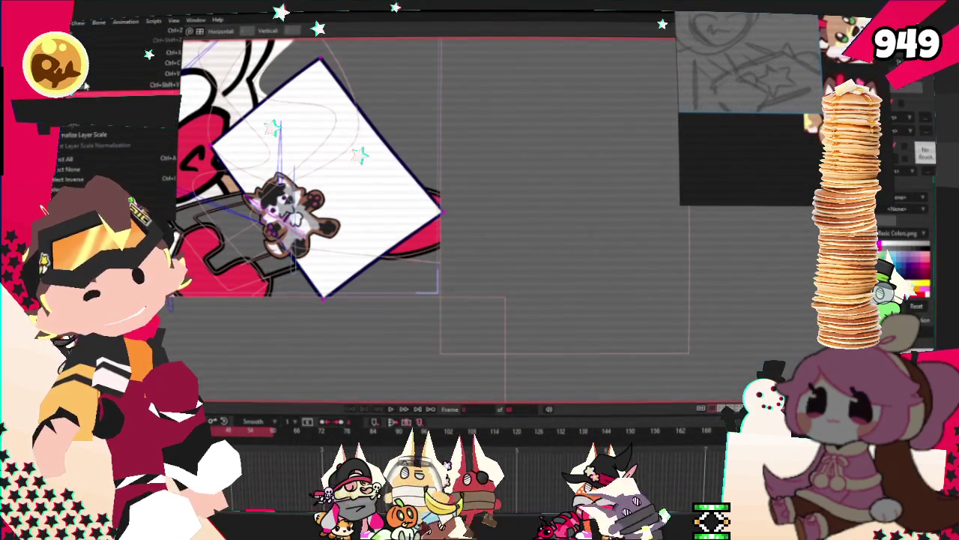
pyautogui.press('Right')
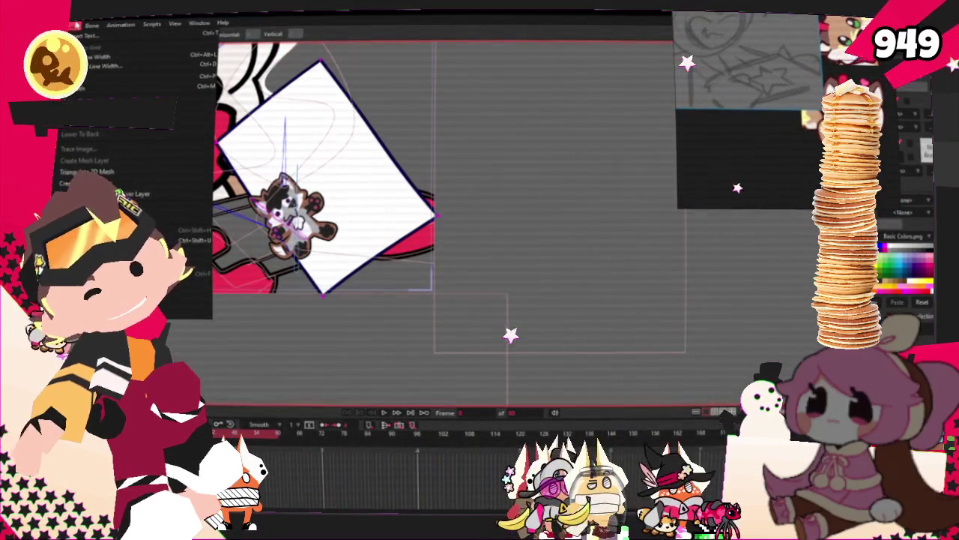
# - Zoom out to the whole scene and apply Select All from the Edit menu
pyautogui.click(512, 329)
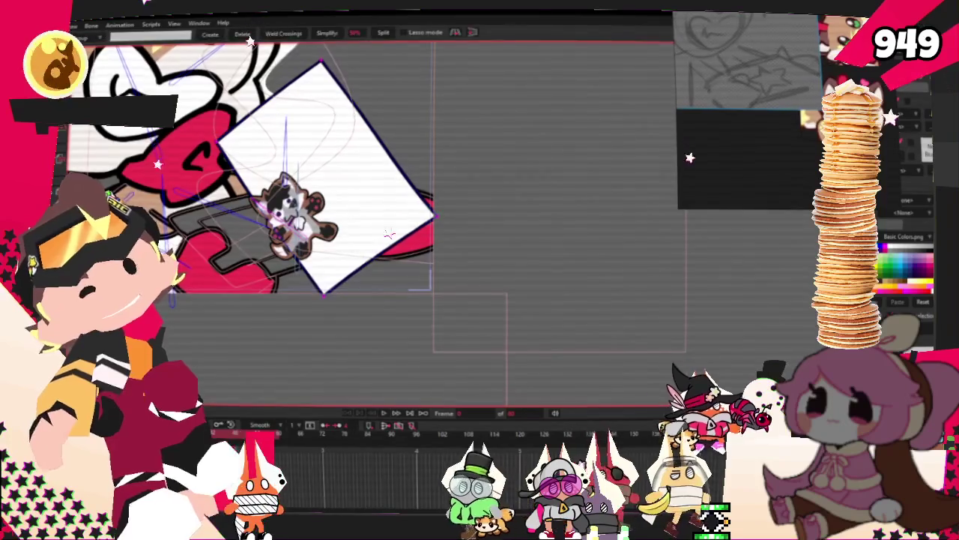
pyautogui.scroll(-4, 258, 203)
pyautogui.press('g')
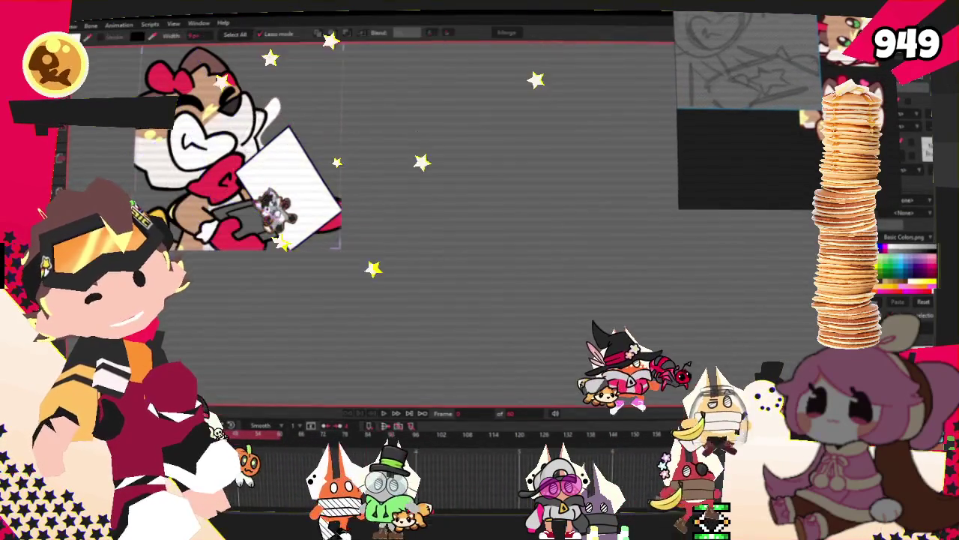
pyautogui.scroll(3, 315, 183)
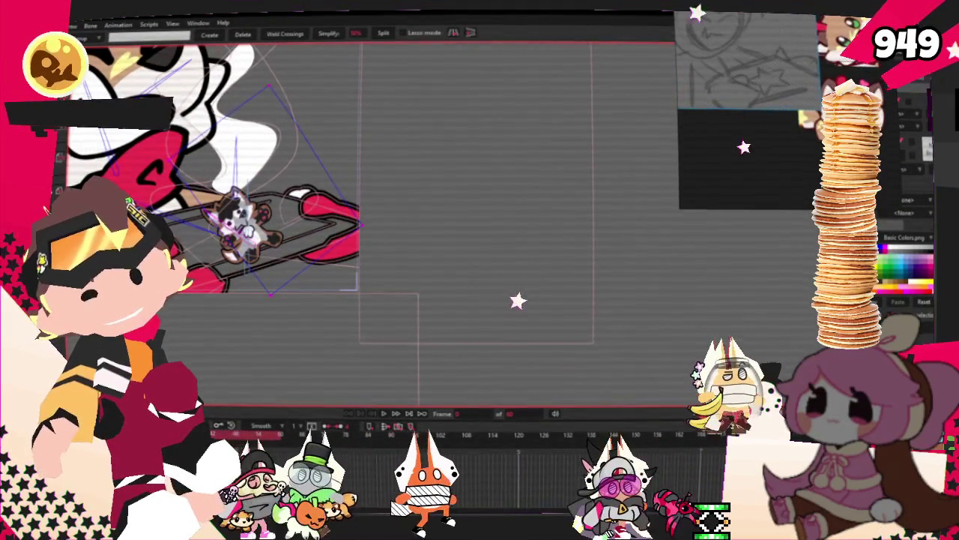
pyautogui.click(45, 25)
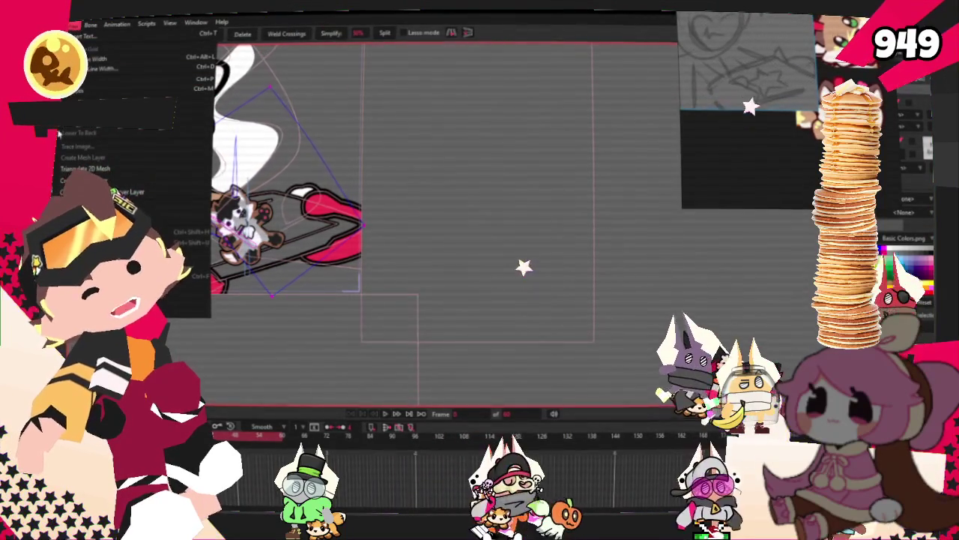
pyautogui.click(105, 169)
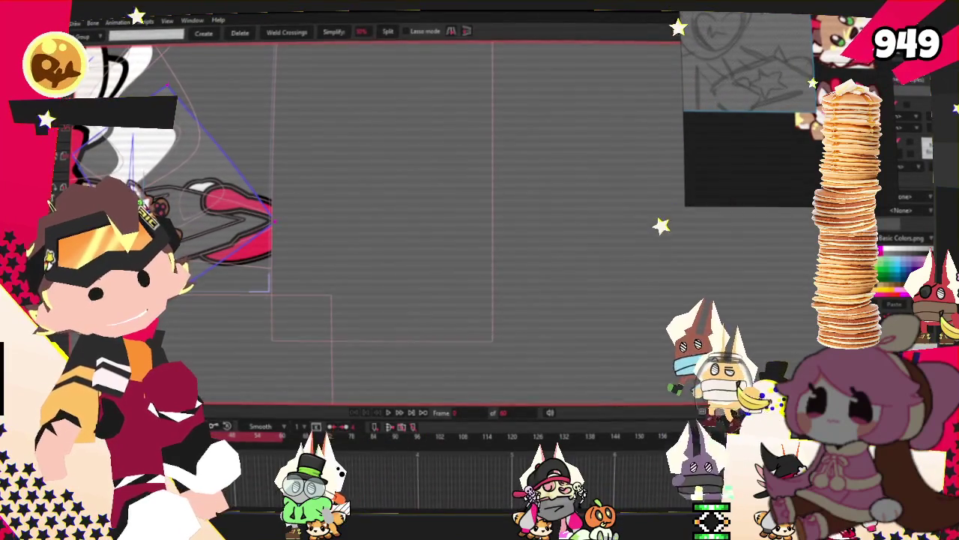
# - Shift the tray layer to the left with the Transform Layer tool
pyautogui.press('0')
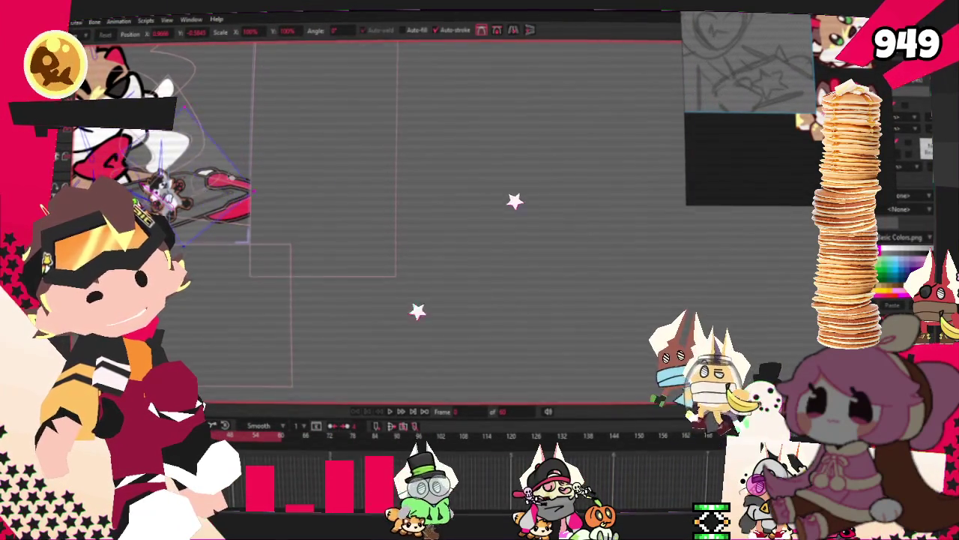
pyautogui.scroll(5, 175, 299)
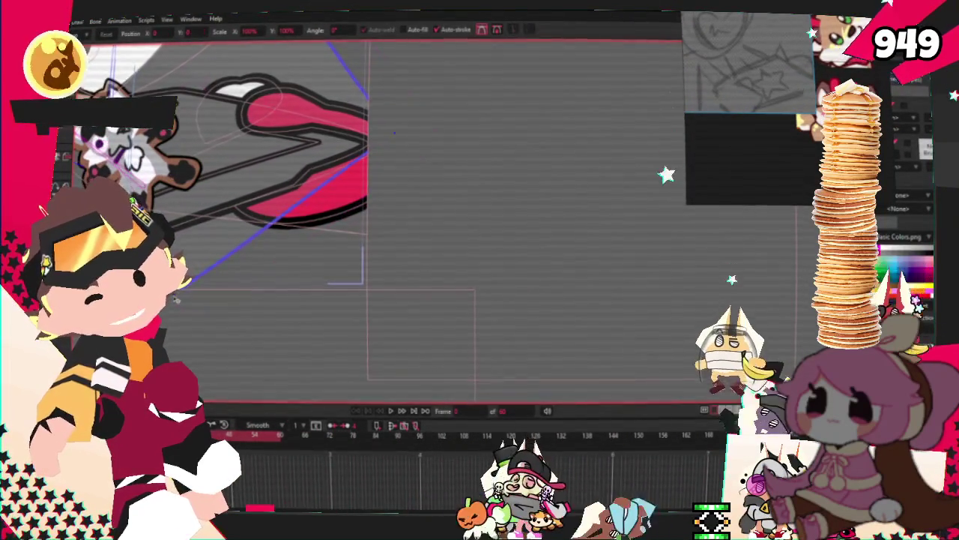
pyautogui.moveTo(395, 133); pyautogui.dragTo(344, 213)
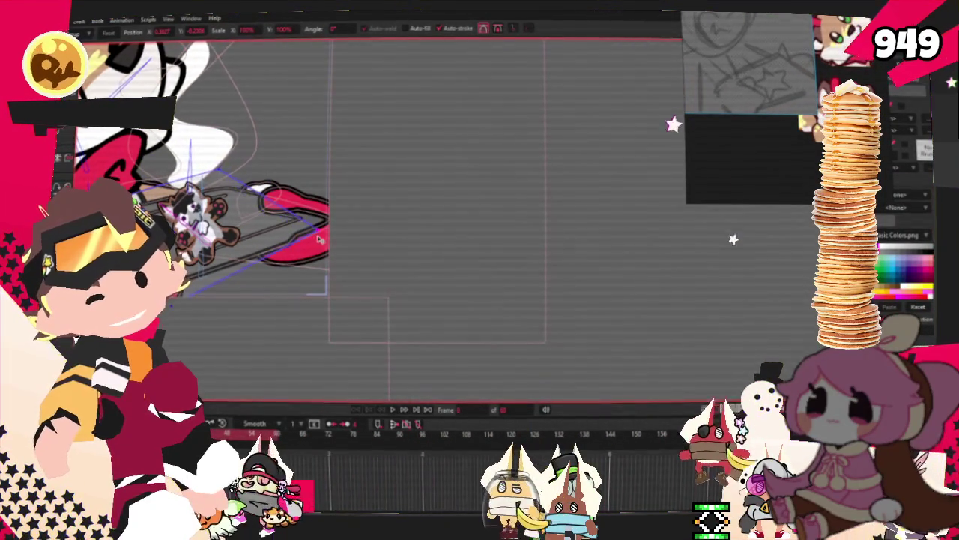
pyautogui.scroll(1, 217, 171)
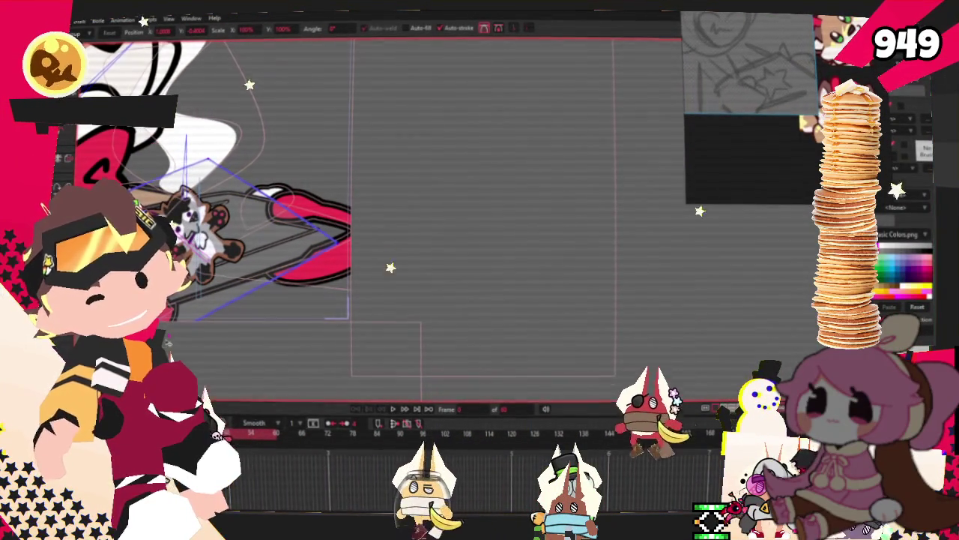
pyautogui.scroll(-1, 642, 322)
# - Cycle through the bone, point and Bind Points tools, then open the emote layer's Image settings
pyautogui.press('z')
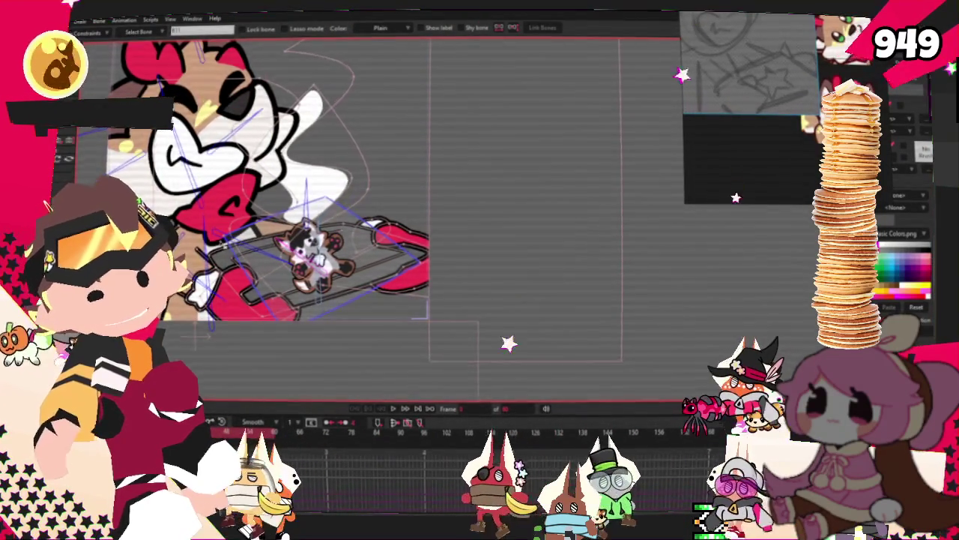
pyautogui.scroll(1, 393, 191)
pyautogui.press('g')
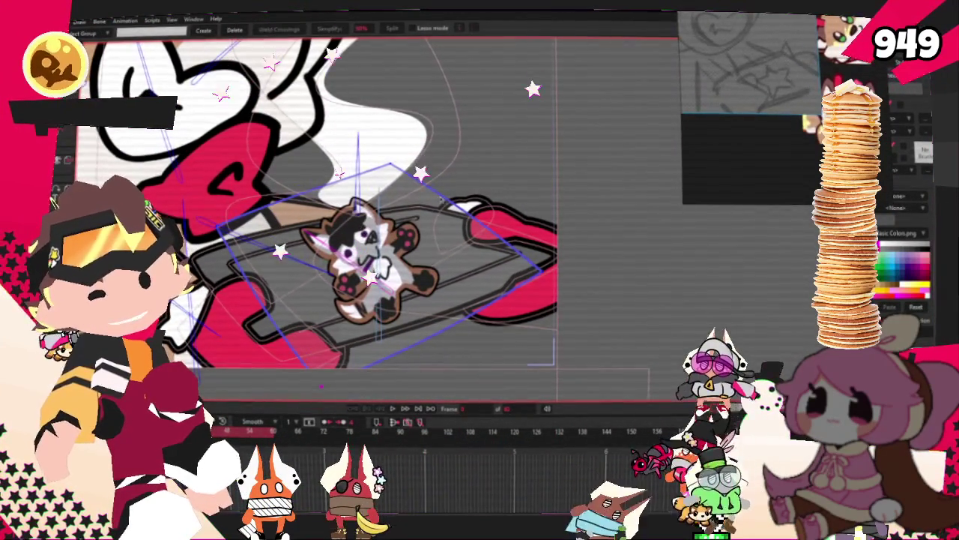
pyautogui.press('i')
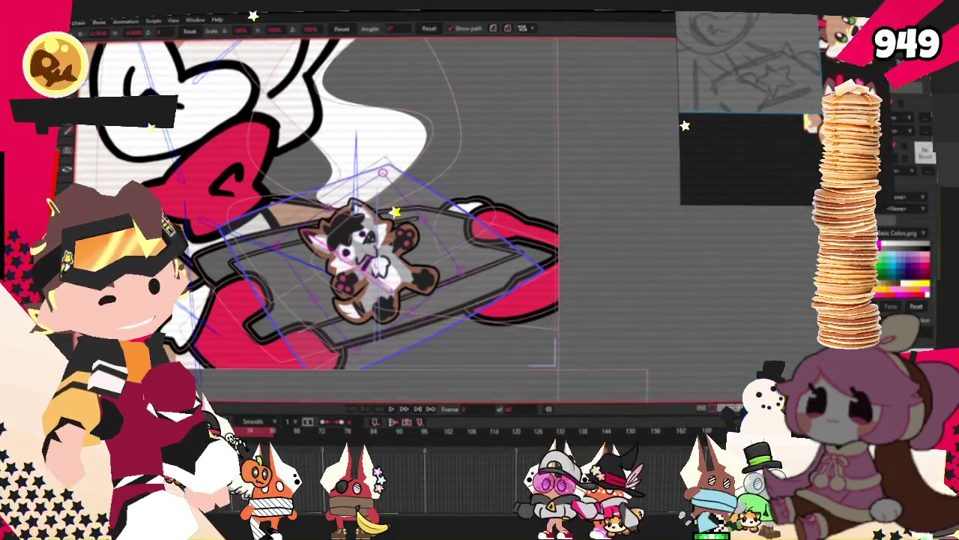
pyautogui.click(559, 80)
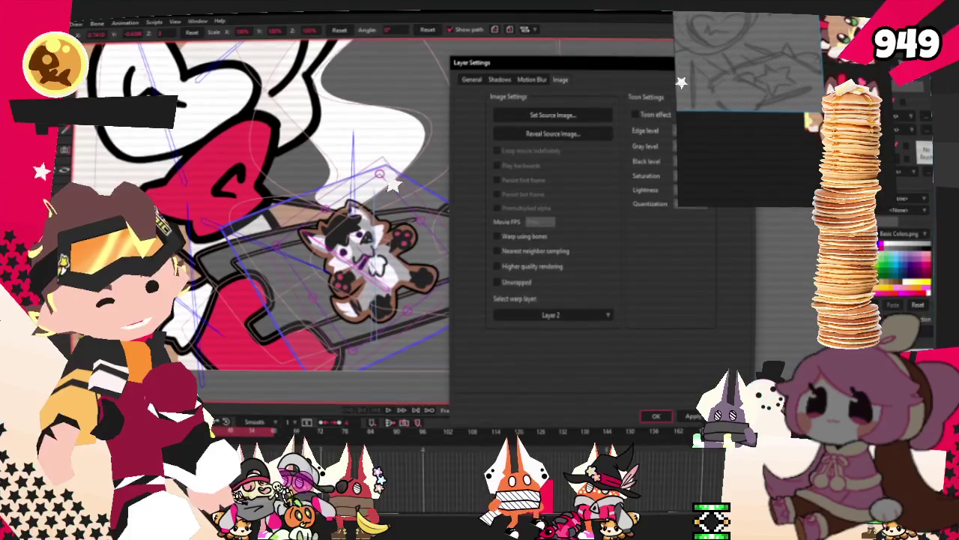
# - Confirm Layer Settings with OK and play the animation to watch the tray swing
pyautogui.click(658, 417)
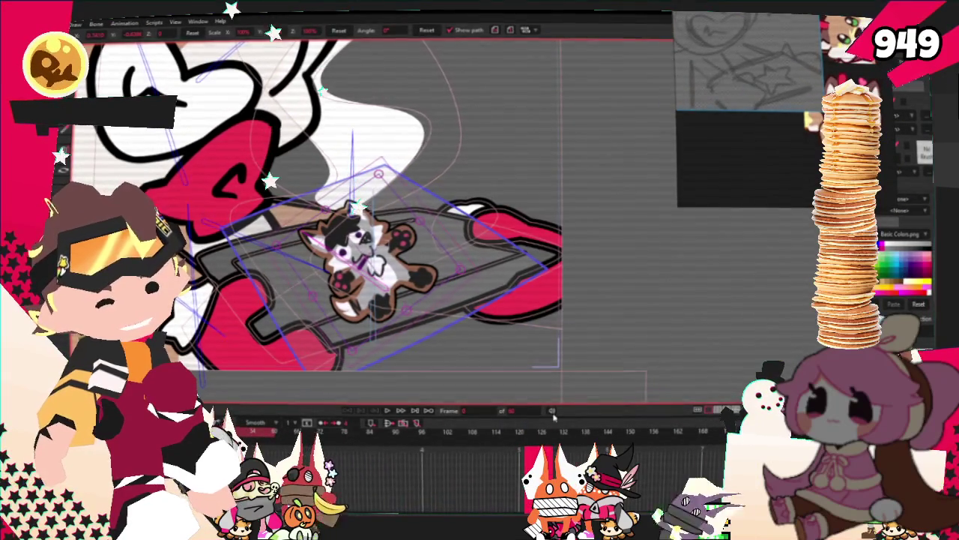
pyautogui.click(391, 412)
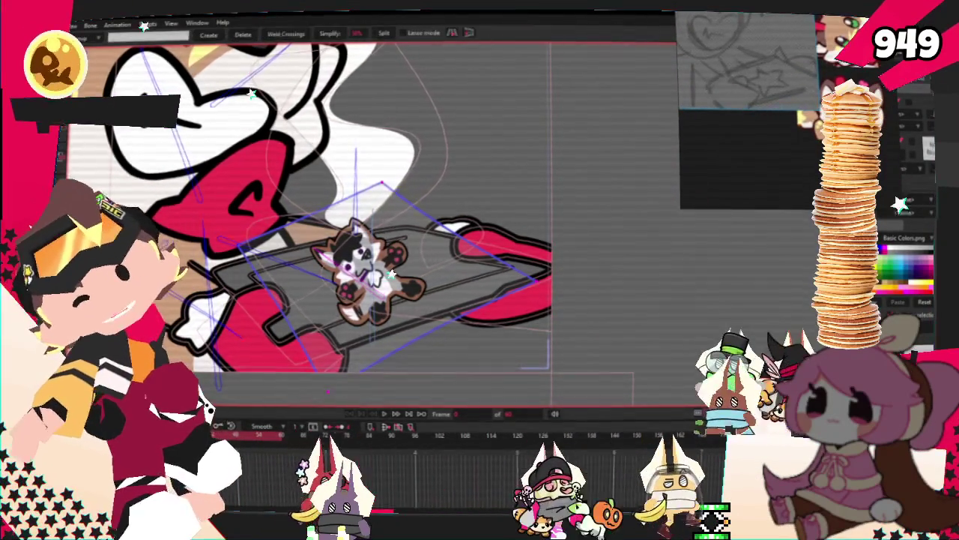
pyautogui.press('g')
pyautogui.press('i')
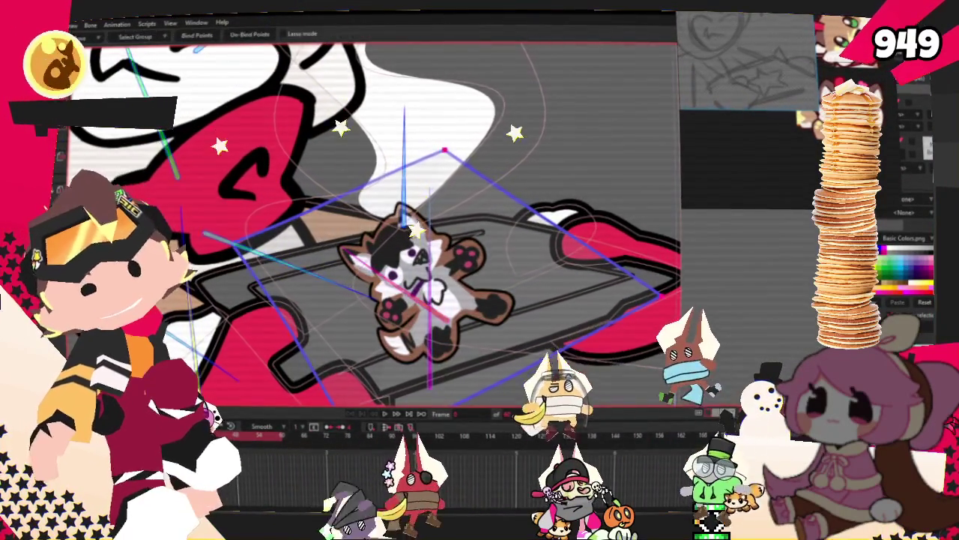
pyautogui.scroll(-2, 341, 247)
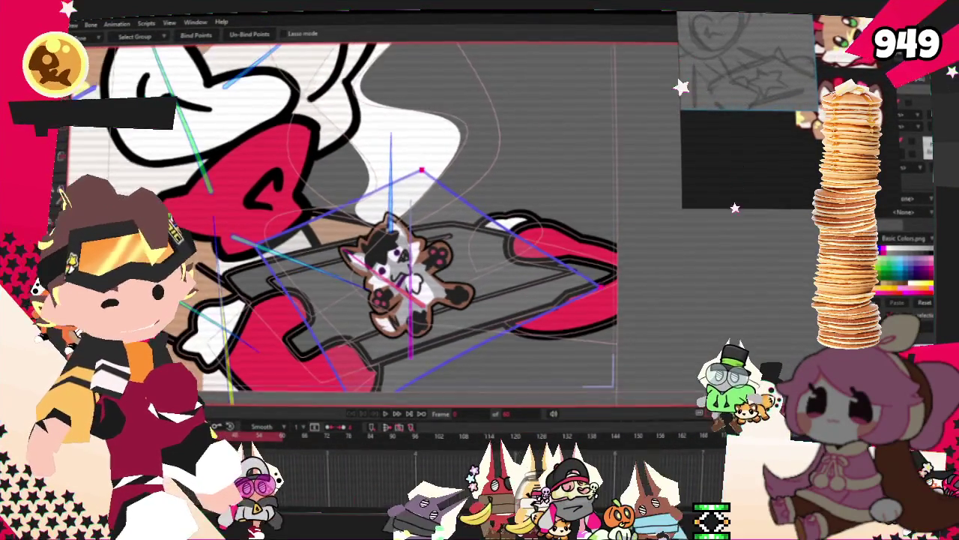
pyautogui.click(386, 414)
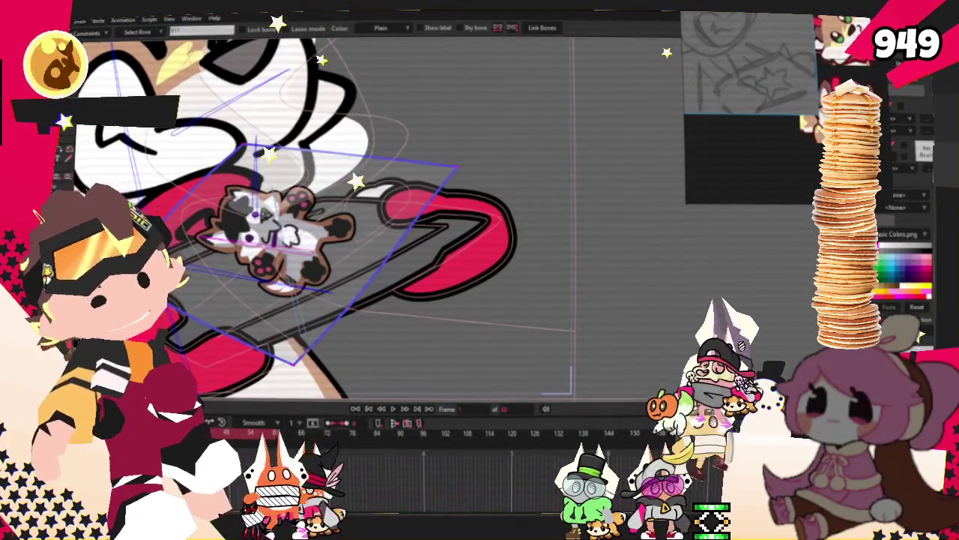
pyautogui.press('t')
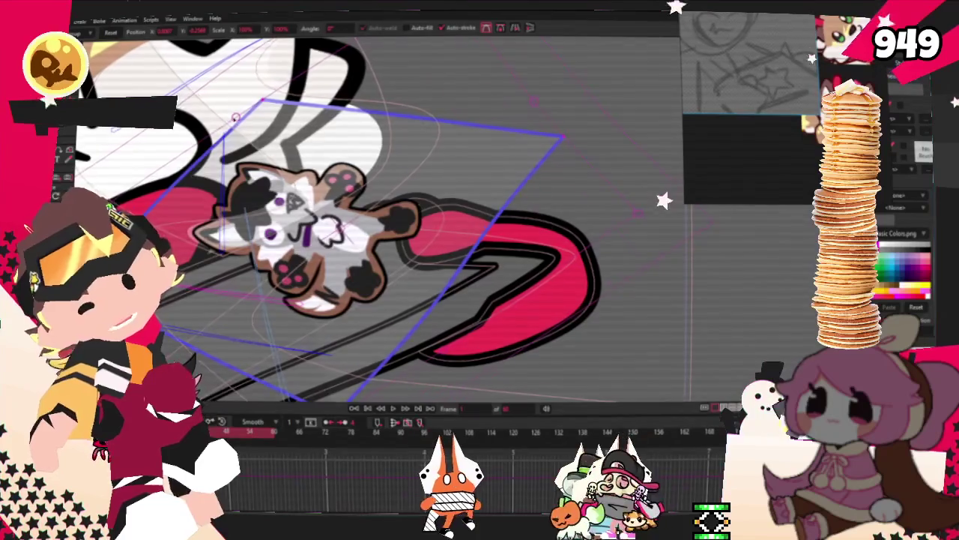
# - Shift the plushie down-left, then rotate it twice by its box corners to a new tilt
pyautogui.moveTo(236, 117); pyautogui.dragTo(183, 160)
pyautogui.moveTo(395, 304); pyautogui.dragTo(509, 174)
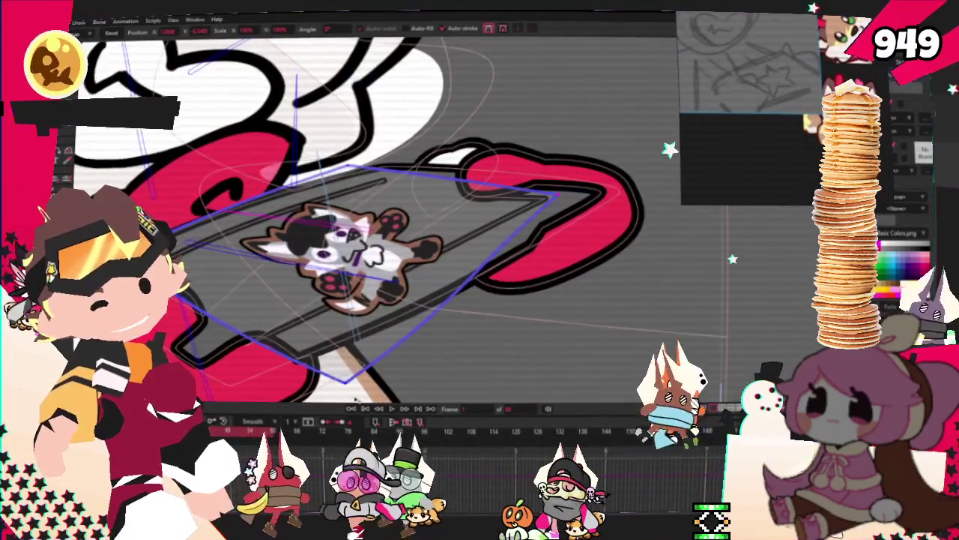
pyautogui.moveTo(345, 383); pyautogui.dragTo(273, 362)
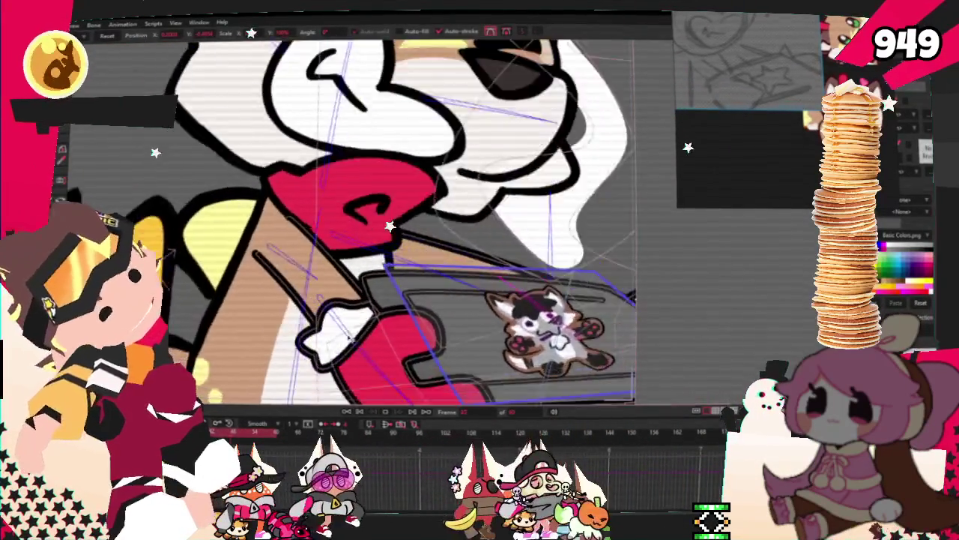
pyautogui.scroll(-3, 378, 202)
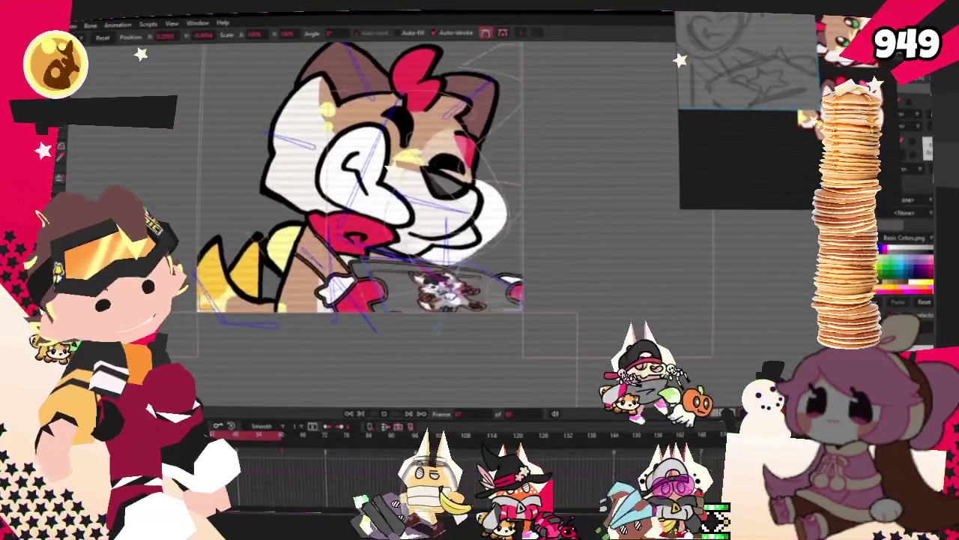
pyautogui.press('z')
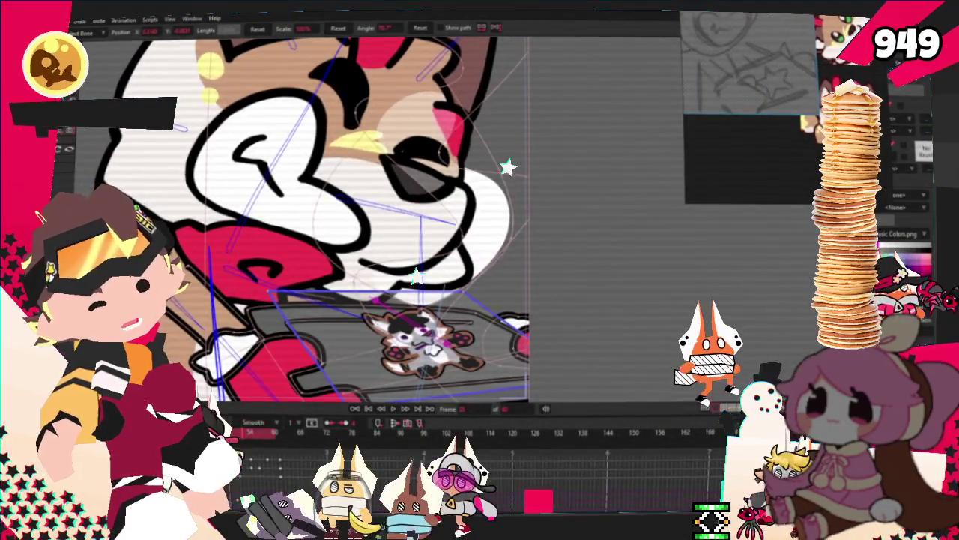
pyautogui.click(252, 439)
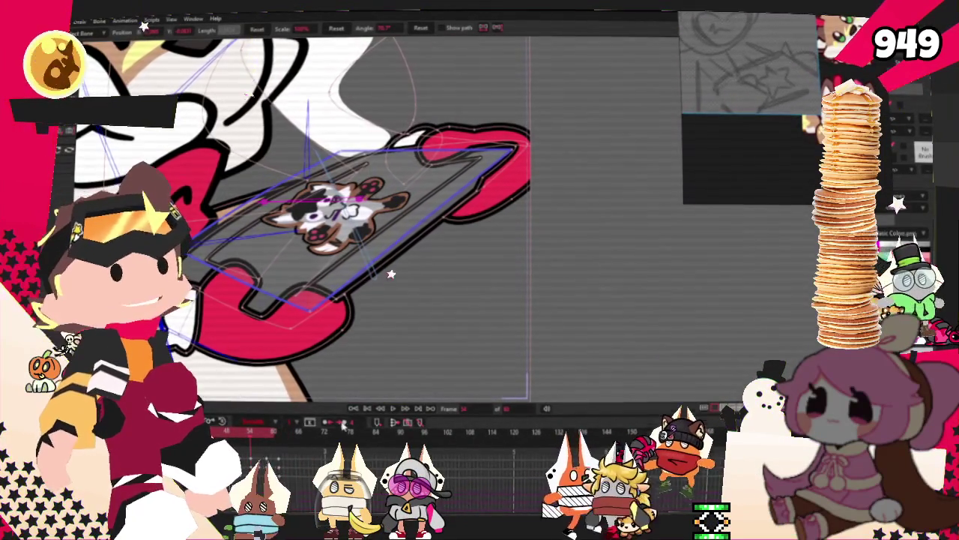
pyautogui.click(393, 409)
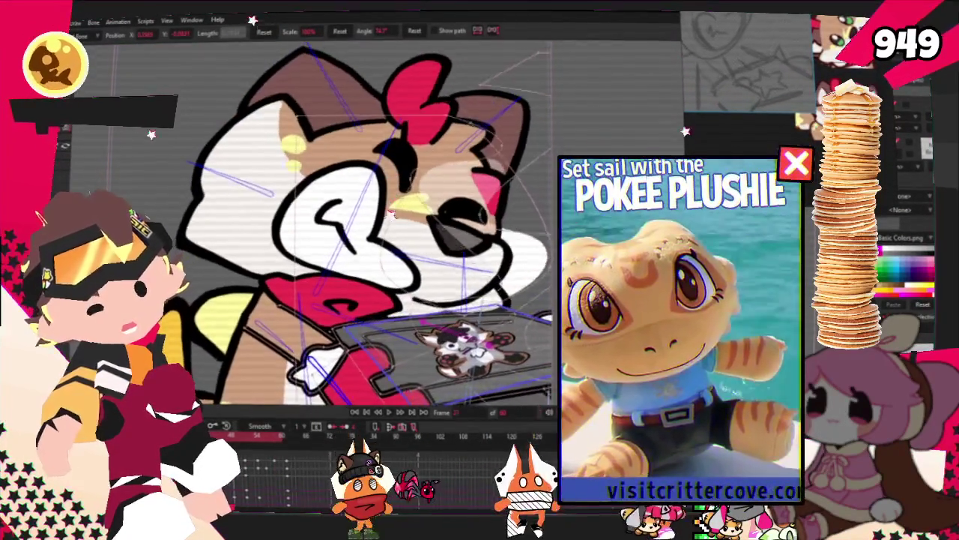
pyautogui.click(391, 414)
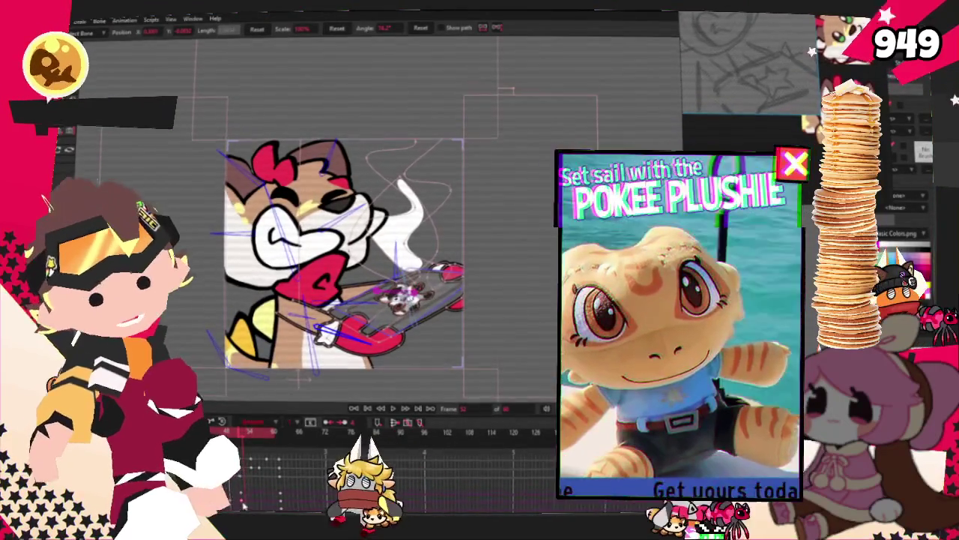
pyautogui.scroll(-2, 472, 320)
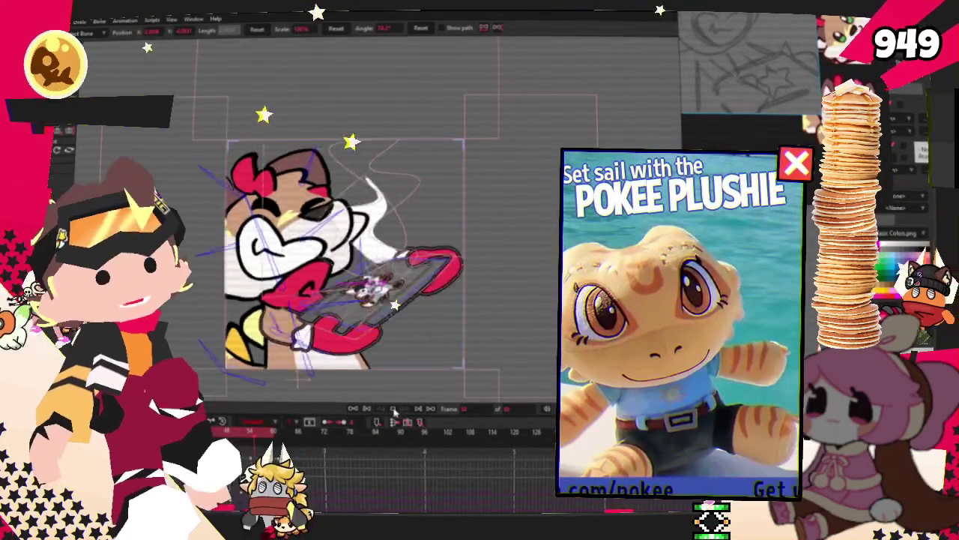
pyautogui.scroll(4, 472, 320)
pyautogui.scroll(-2, 472, 320)
pyautogui.scroll(-3, 436, 355)
pyautogui.scroll(4, 435, 355)
pyautogui.scroll(-1, 435, 355)
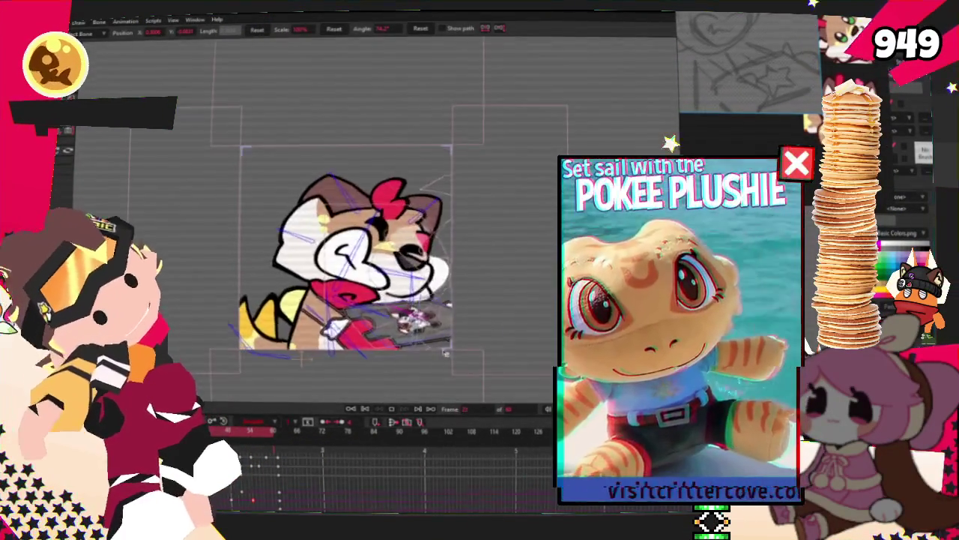
pyautogui.scroll(2, 254, 275)
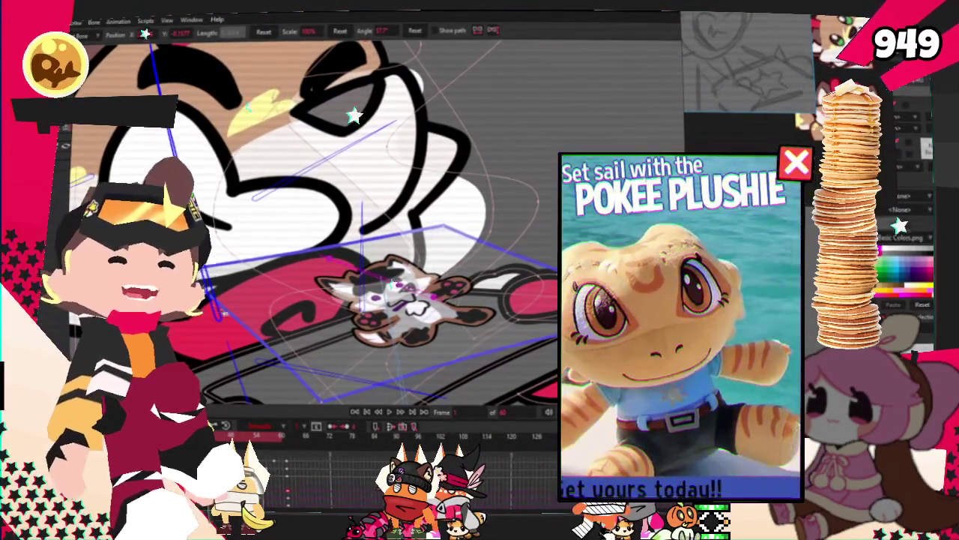
pyautogui.click(391, 412)
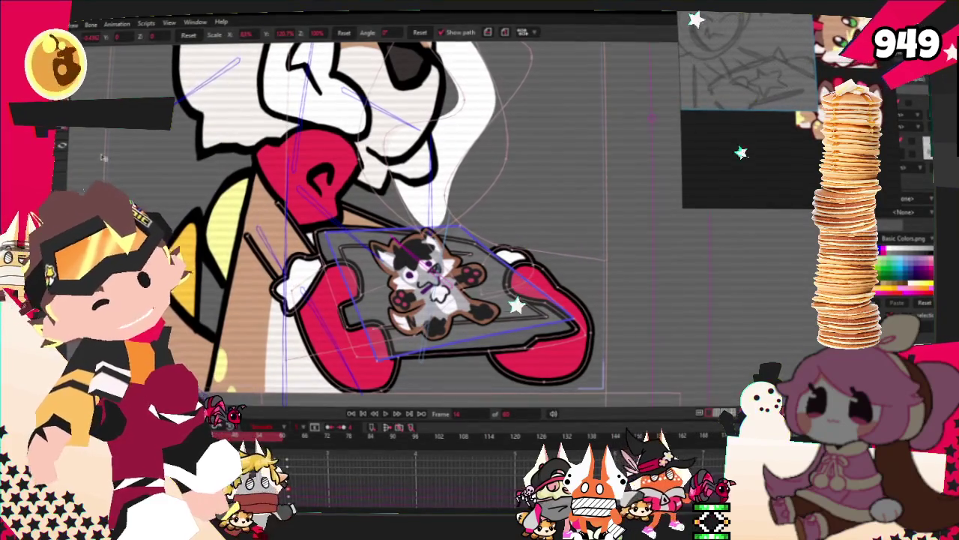
pyautogui.scroll(3, 499, 293)
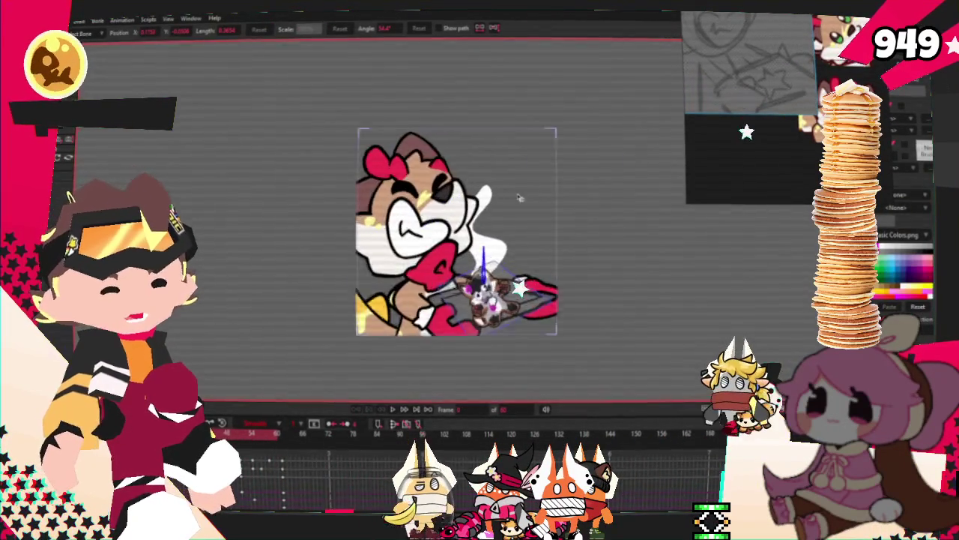
# - Draw a small rectangle shape beside the cat's face with Draw Shape
pyautogui.scroll(3, 519, 199)
pyautogui.press('g')
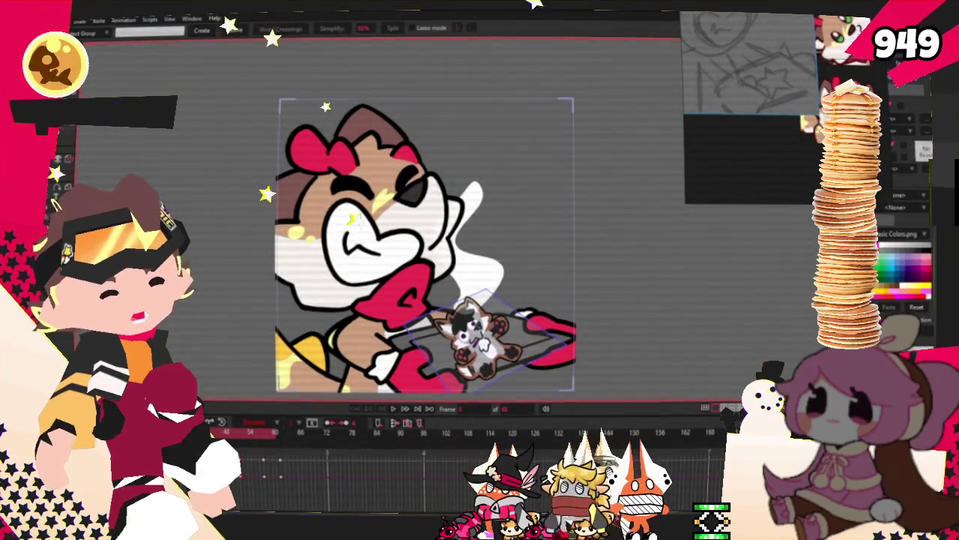
pyautogui.press('z')
pyautogui.press('g')
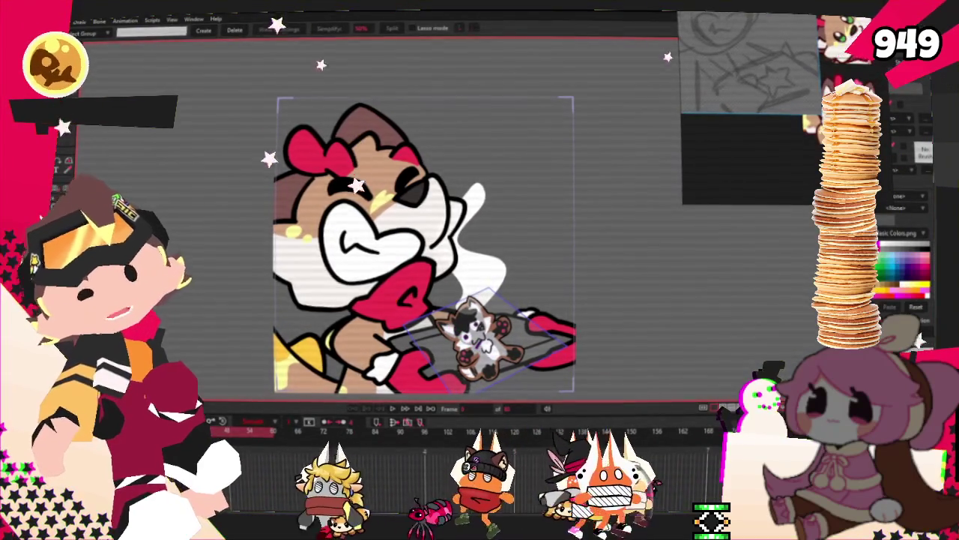
pyautogui.press('r')
pyautogui.scroll(3, 450, 187)
pyautogui.moveTo(413, 100); pyautogui.dragTo(463, 149)
pyautogui.scroll(2, 436, 181)
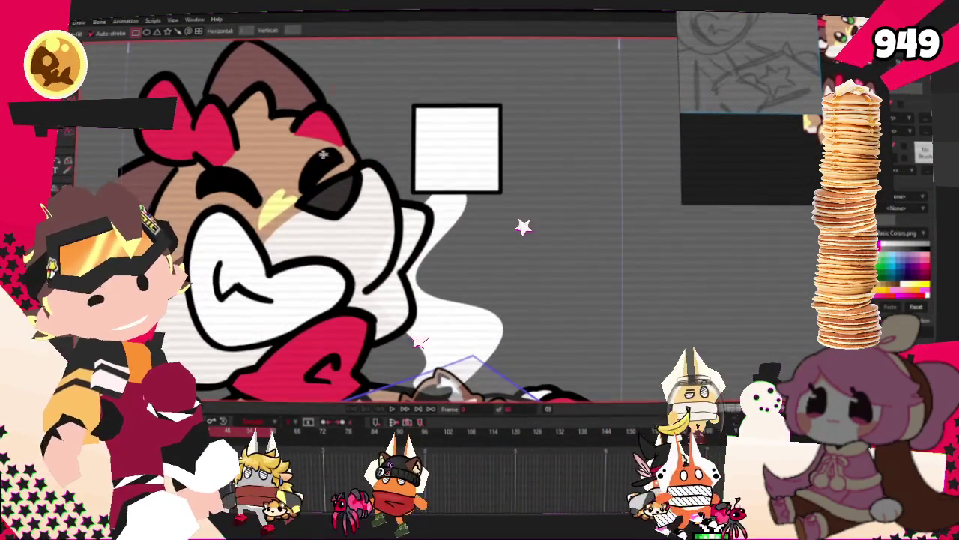
# - Select the new shape's fill and make it yellow from the Style palette
pyautogui.press('g')
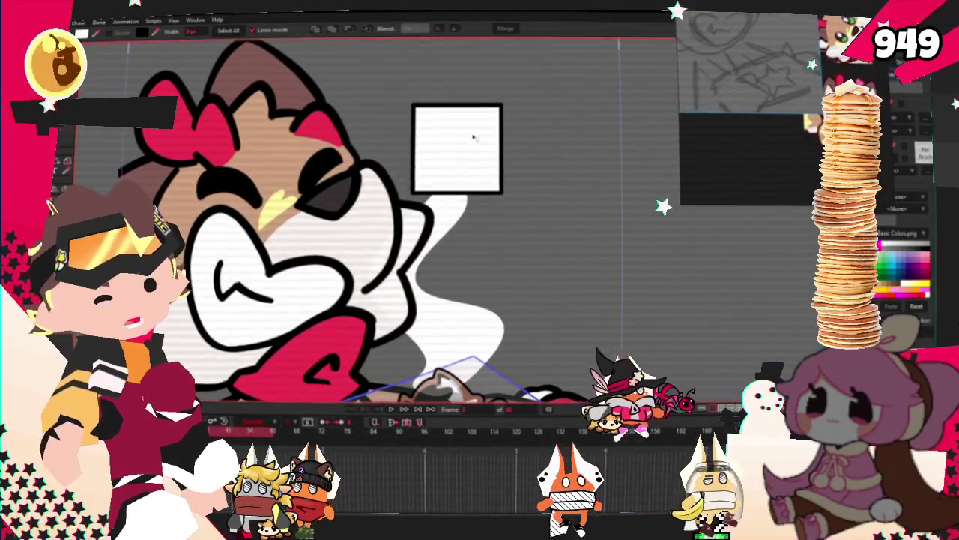
pyautogui.click(457, 150)
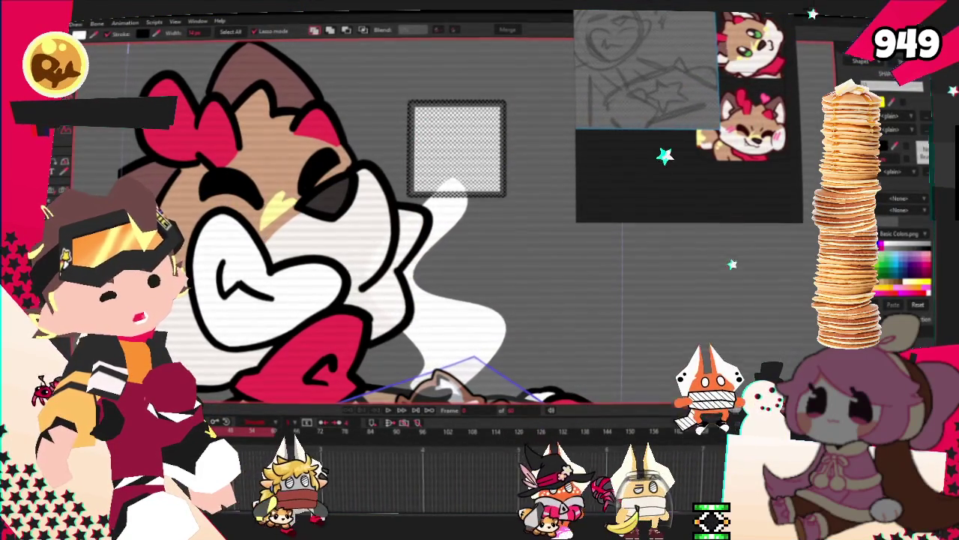
pyautogui.click(886, 154)
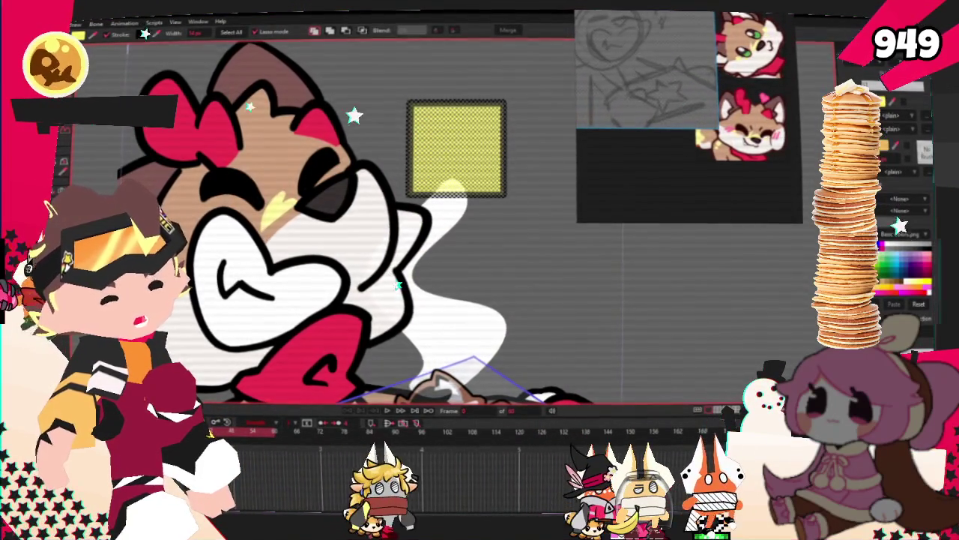
pyautogui.scroll(-3, 361, 221)
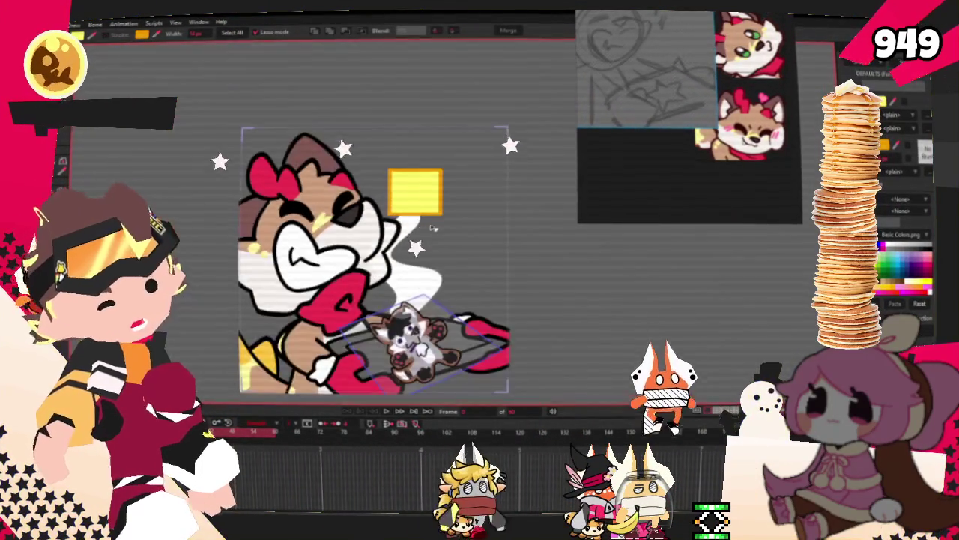
pyautogui.scroll(2, 390, 227)
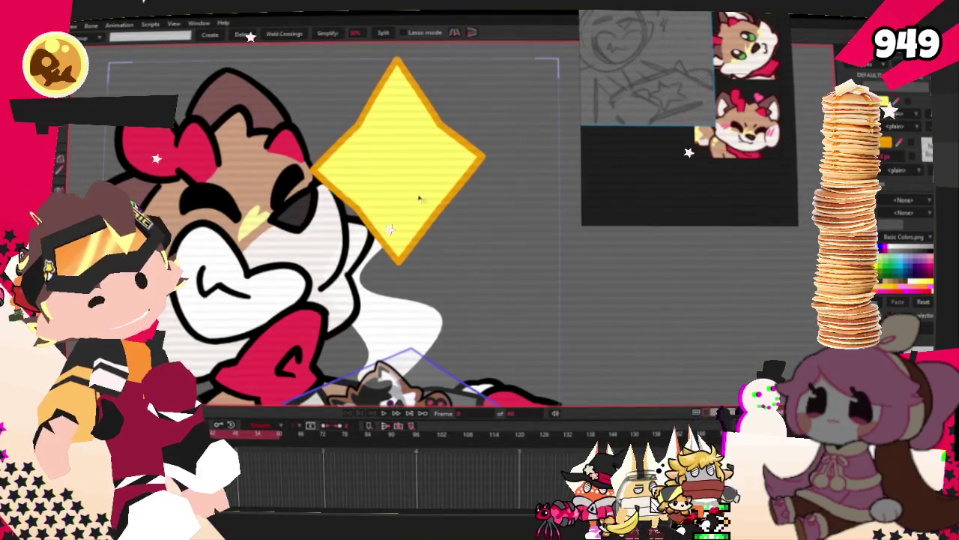
# - Pinch the diamond's points inward with Transform Points into a four-pointed star
pyautogui.press('t')
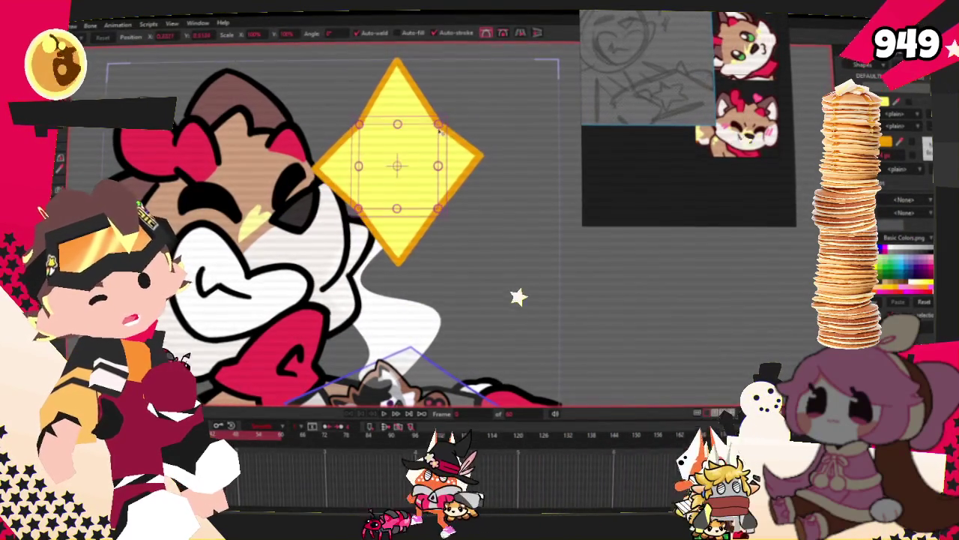
pyautogui.click(435, 131)
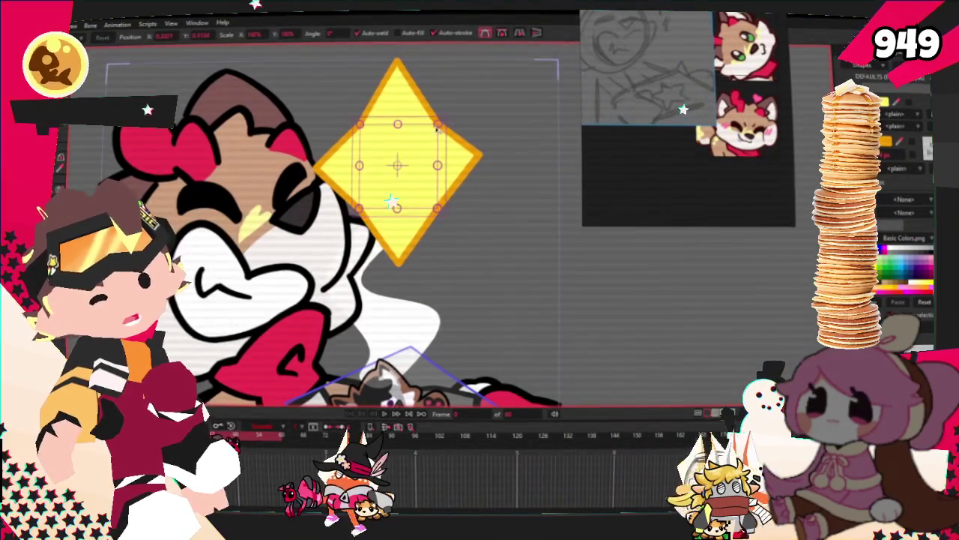
pyautogui.moveTo(439, 126); pyautogui.dragTo(340, 178)
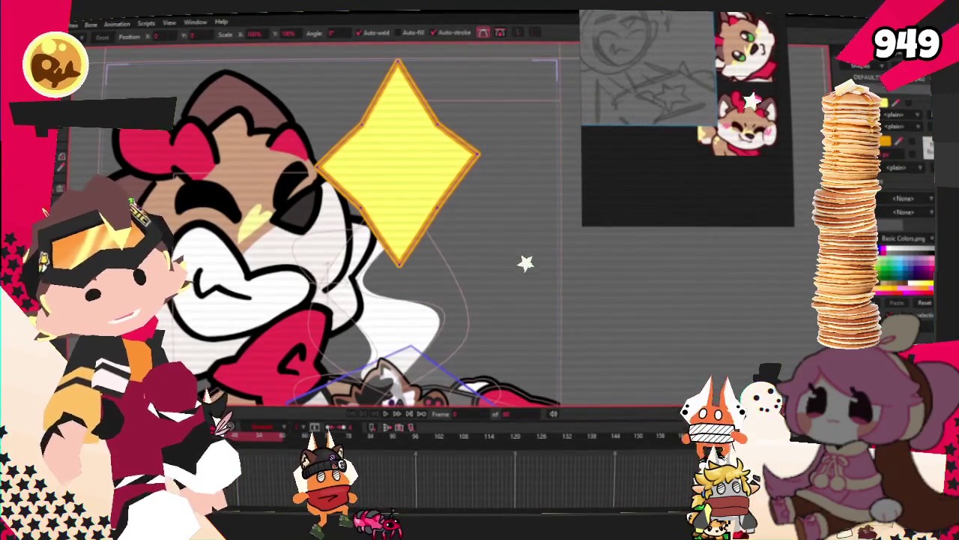
pyautogui.press('g')
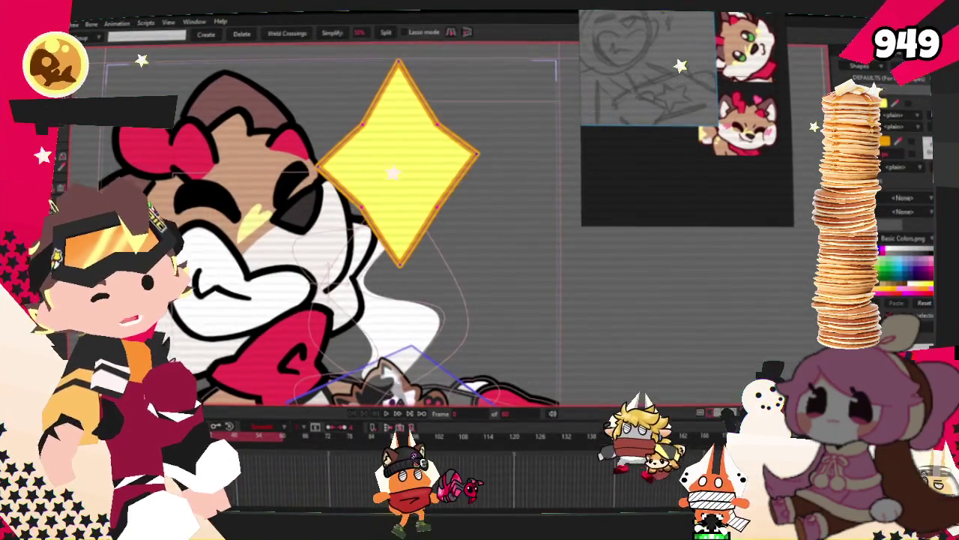
pyautogui.press('t')
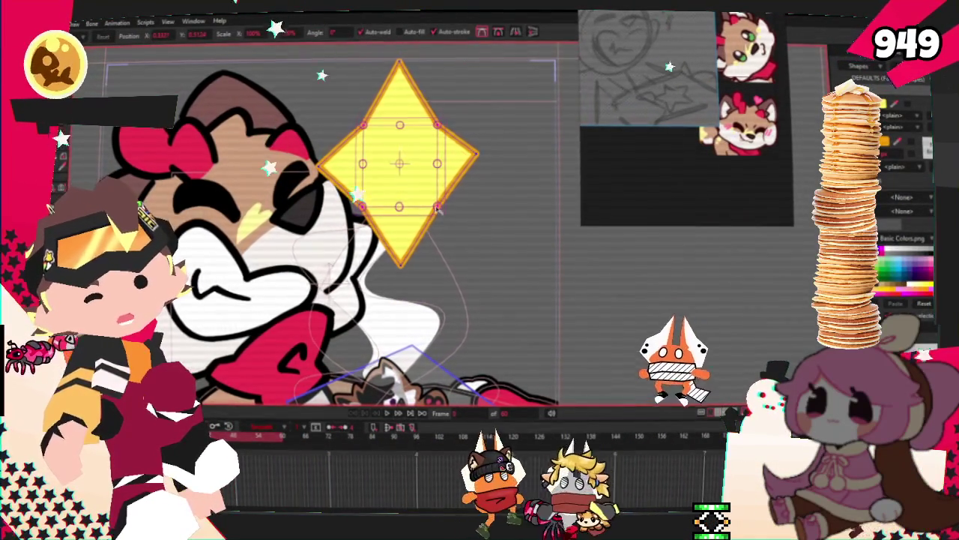
pyautogui.moveTo(439, 208); pyautogui.dragTo(427, 196)
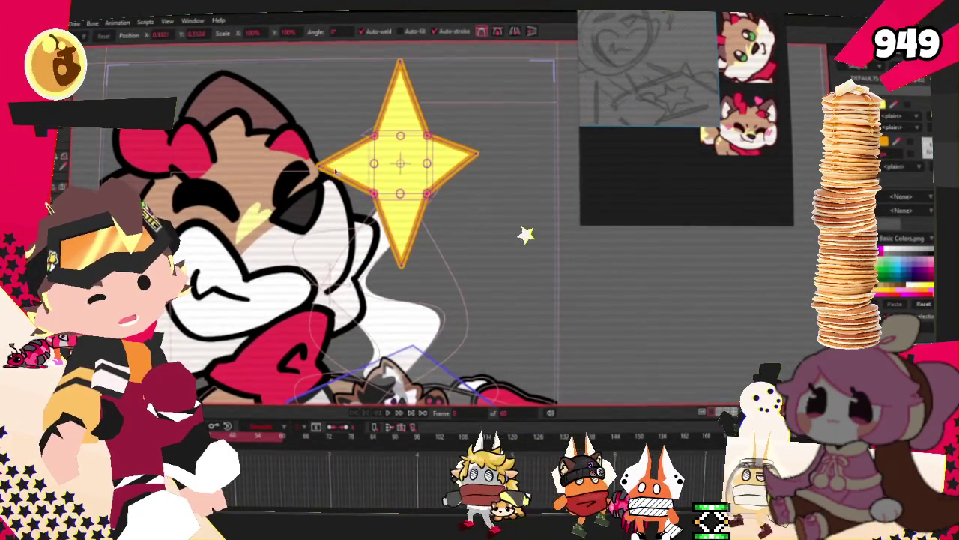
# - Pull the left tip inward, lengthen the bottom tip, and move the star up onto the head
pyautogui.click(487, 300)
pyautogui.moveTo(321, 163); pyautogui.dragTo(345, 163)
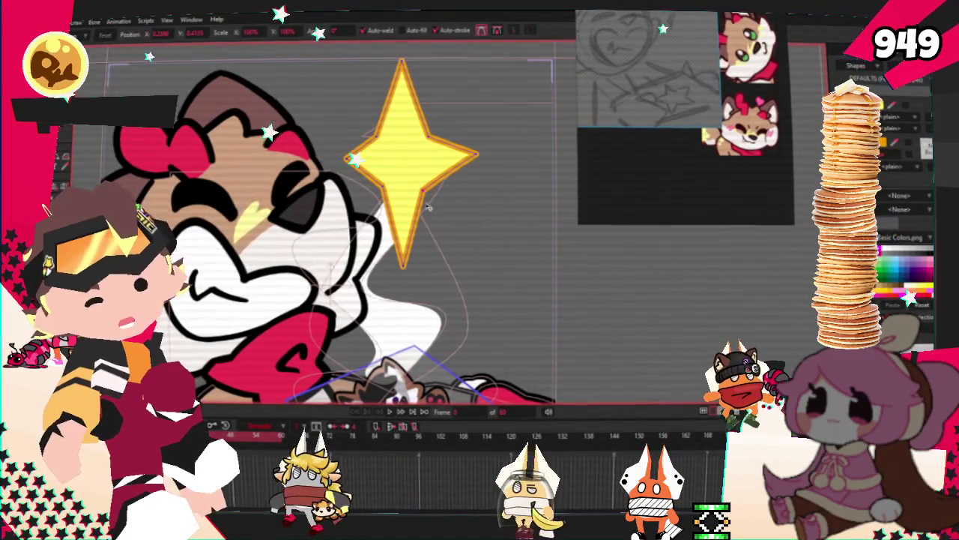
pyautogui.moveTo(403, 266); pyautogui.dragTo(407, 275)
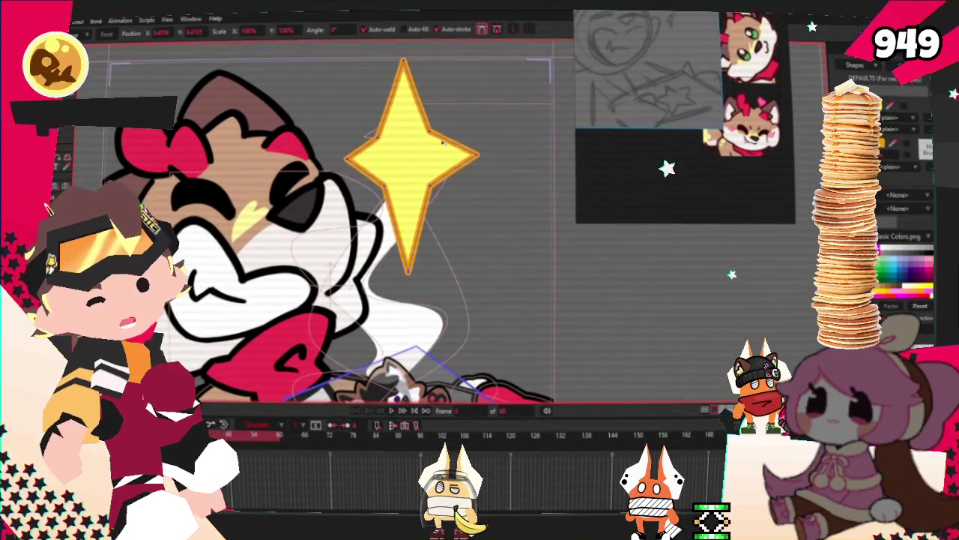
pyautogui.scroll(-3, 431, 134)
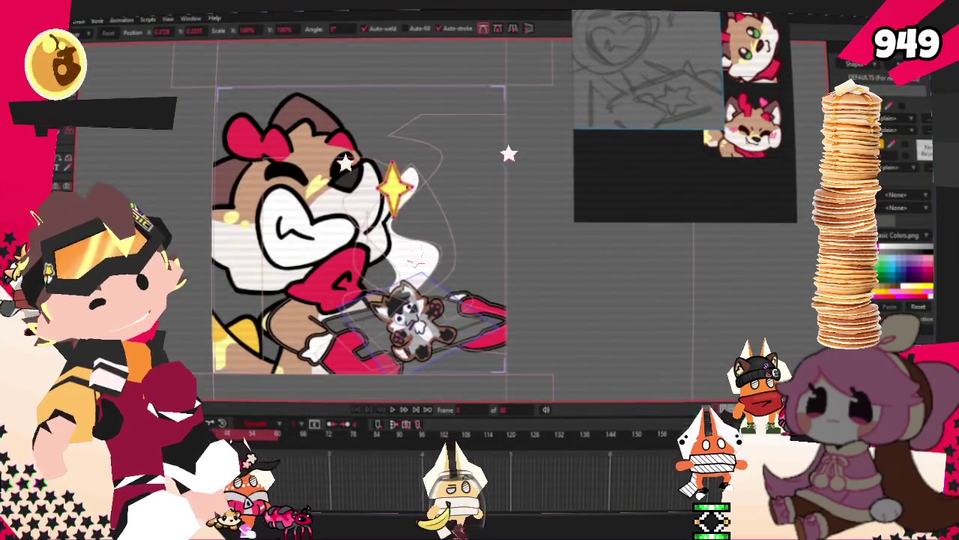
pyautogui.scroll(3, 389, 199)
pyautogui.moveTo(396, 193); pyautogui.dragTo(393, 112)
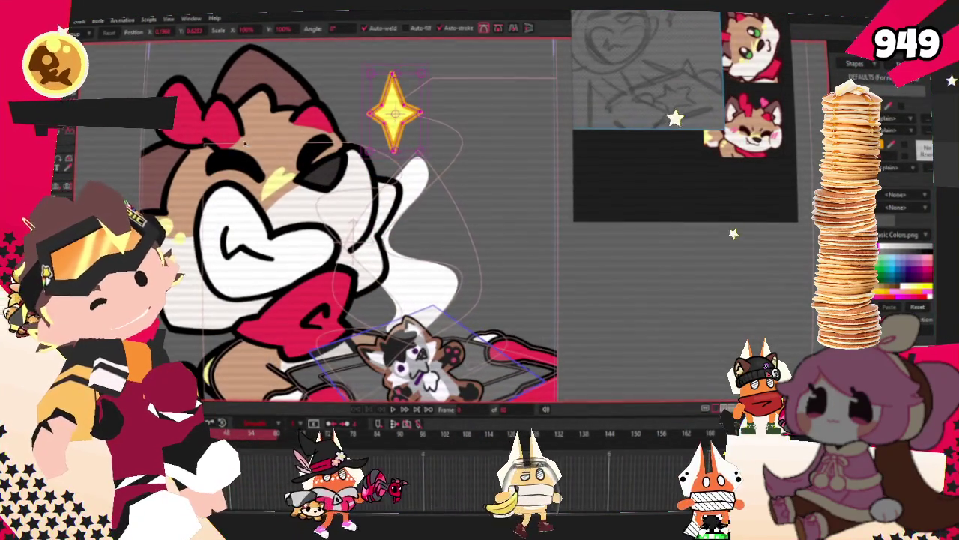
pyautogui.scroll(2, 393, 113)
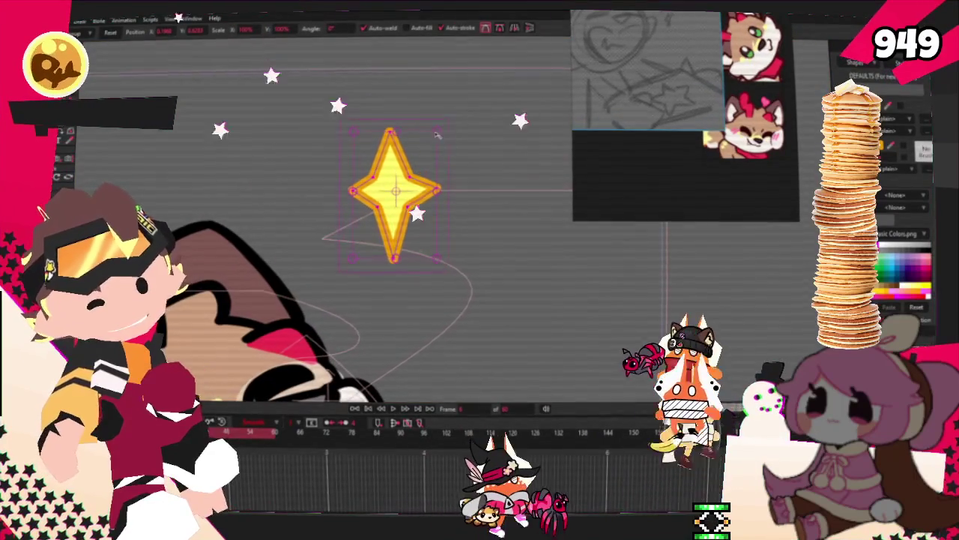
# - Shrink the star to a small sparkle, pan the canvas, and play back to preview
pyautogui.moveTo(443, 134); pyautogui.dragTo(405, 175)
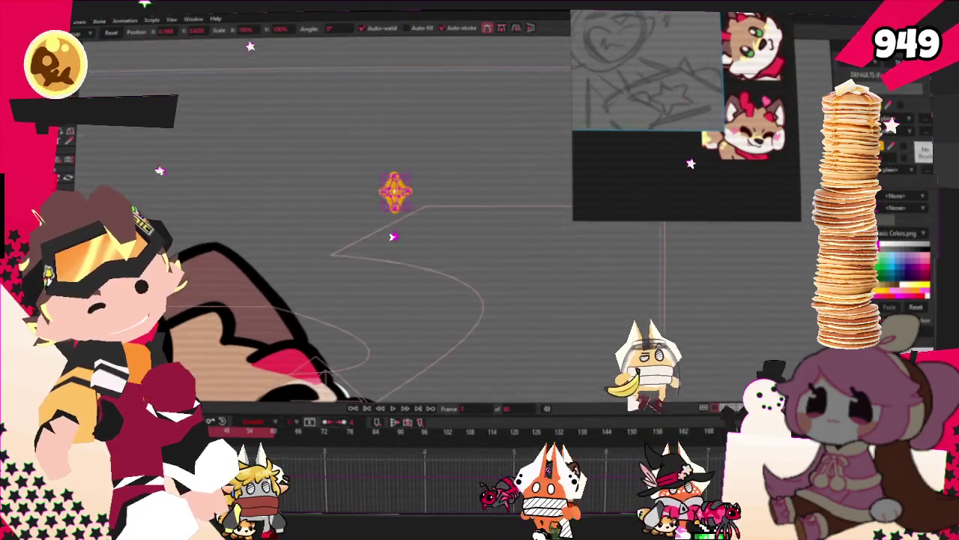
pyautogui.moveTo(407, 175); pyautogui.dragTo(328, 258)
pyautogui.scroll(-3, 328, 259)
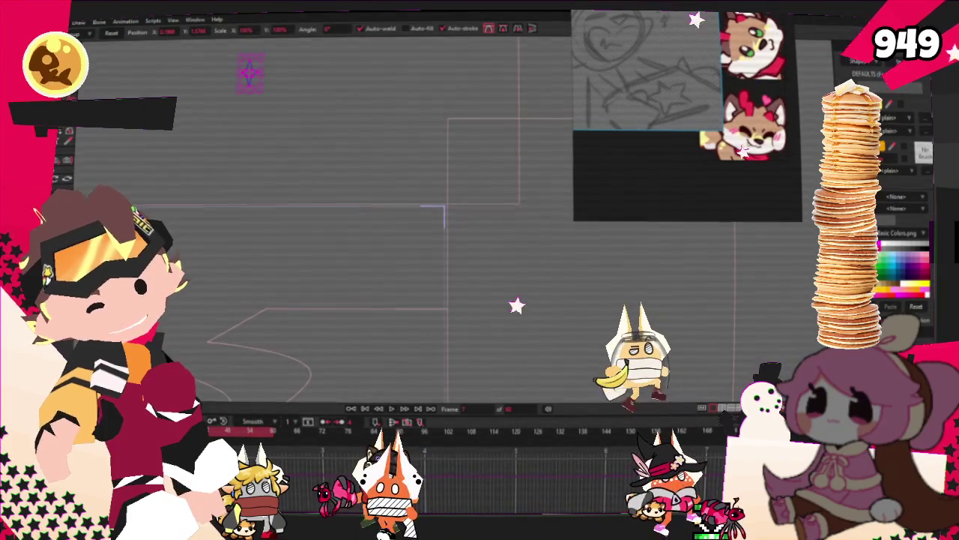
pyautogui.press('space')
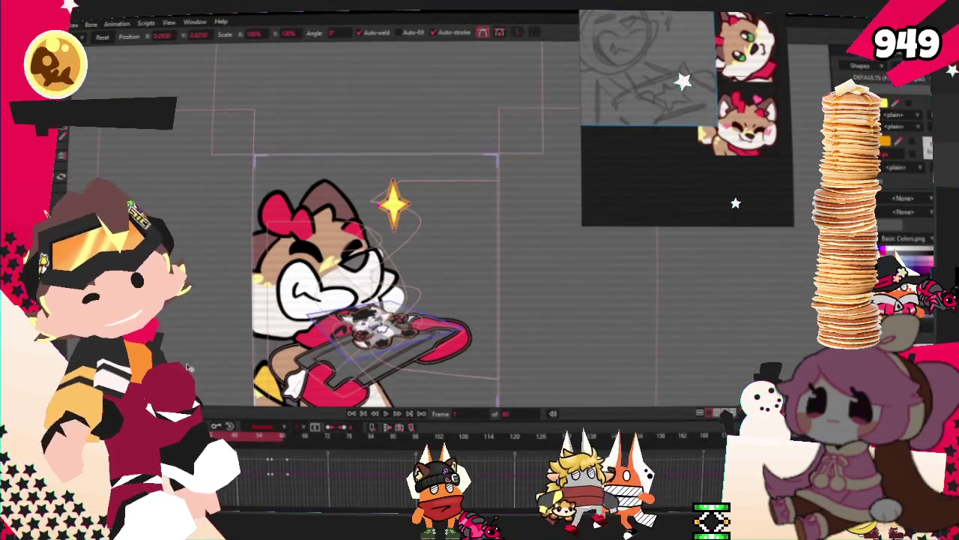
# - Move the star slightly lower, undoing one wrong move, and paste a smaller copy below it
pyautogui.click(381, 215)
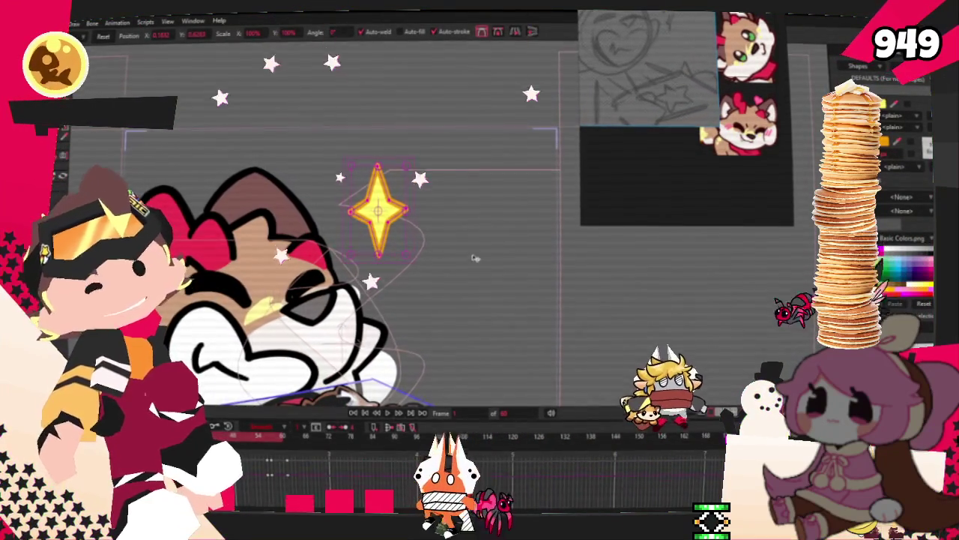
pyautogui.moveTo(383, 225); pyautogui.dragTo(411, 266)
pyautogui.hotkey('ctrl', 'z')
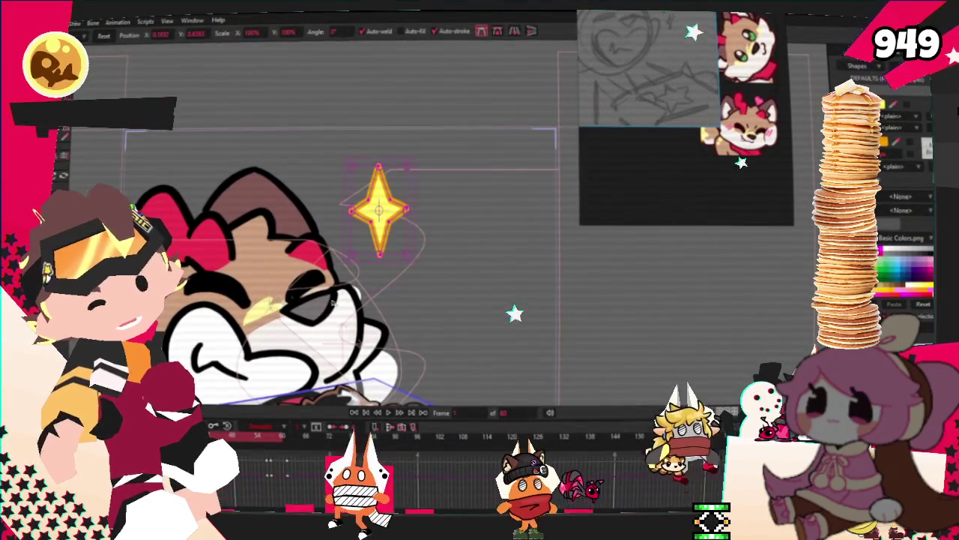
pyautogui.moveTo(384, 229); pyautogui.dragTo(433, 263)
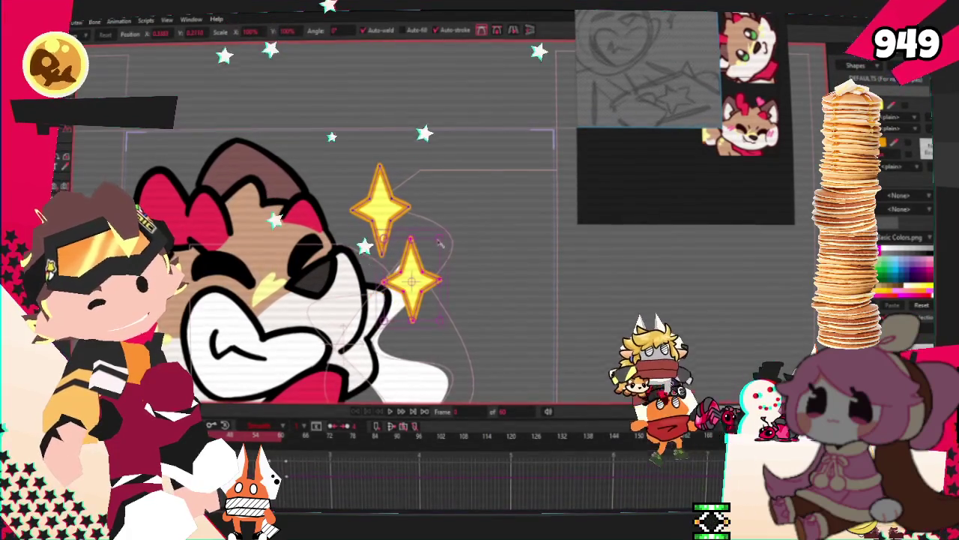
pyautogui.scroll(2, 393, 303)
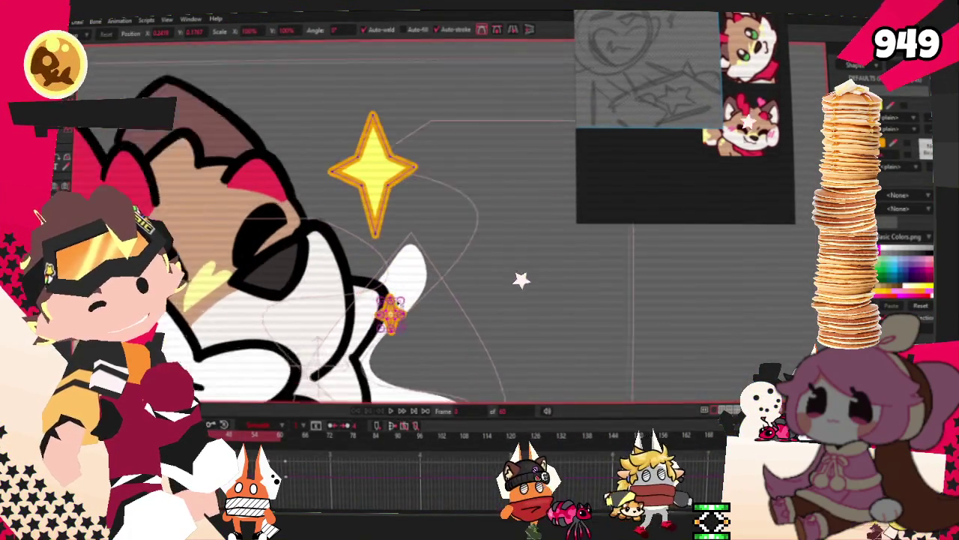
pyautogui.scroll(1, 391, 311)
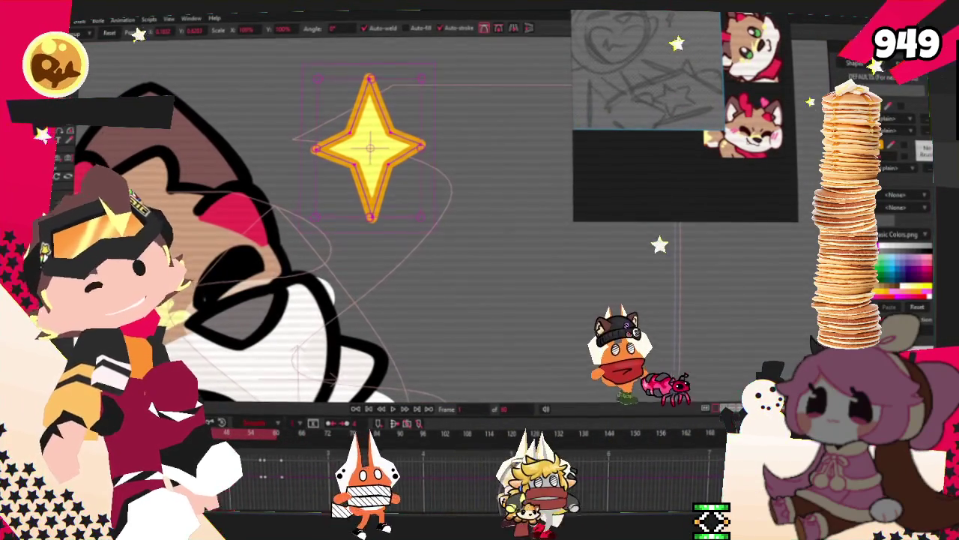
pyautogui.hotkey('ctrl', 'z')
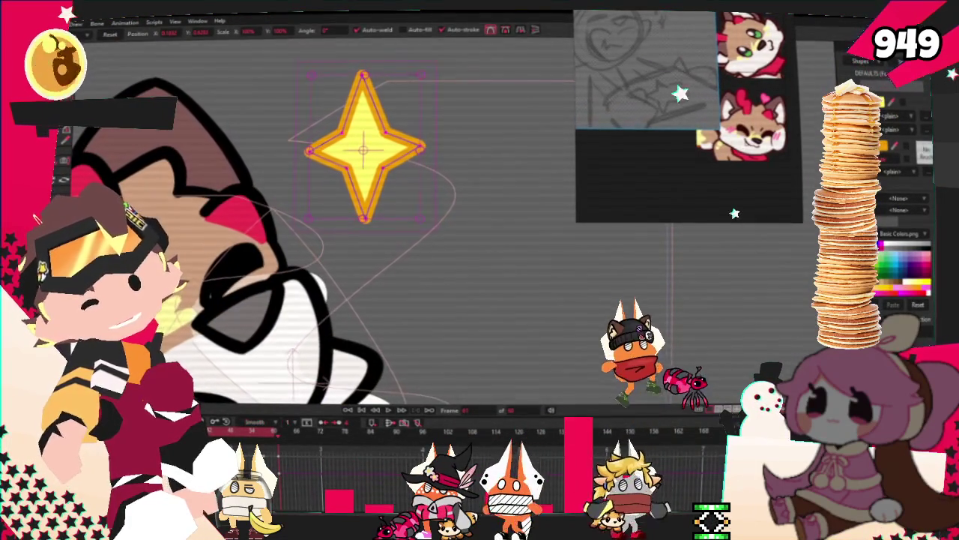
pyautogui.hotkey('ctrl', 'v')
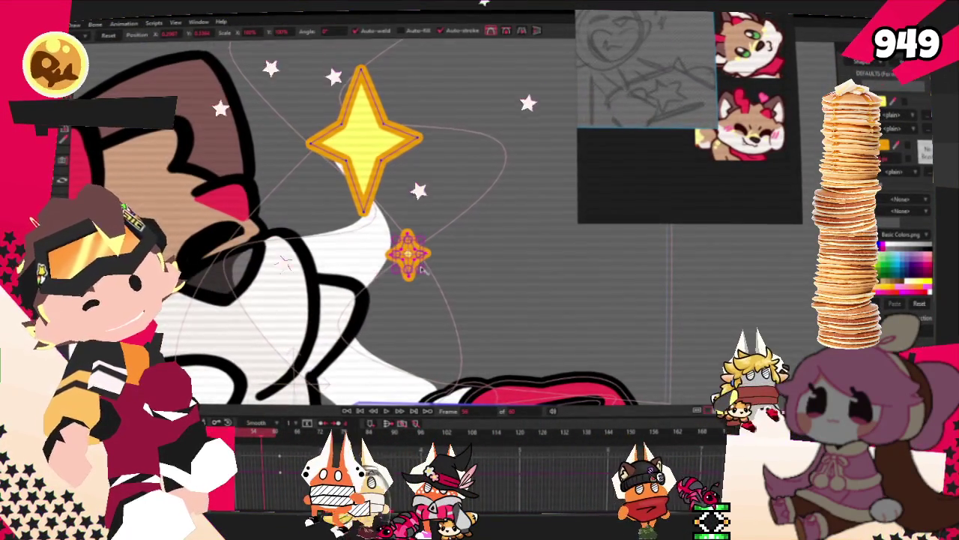
# - Scrub the timeline to the frame showing both sparkles and select the big yellow star
pyautogui.click(275, 450)
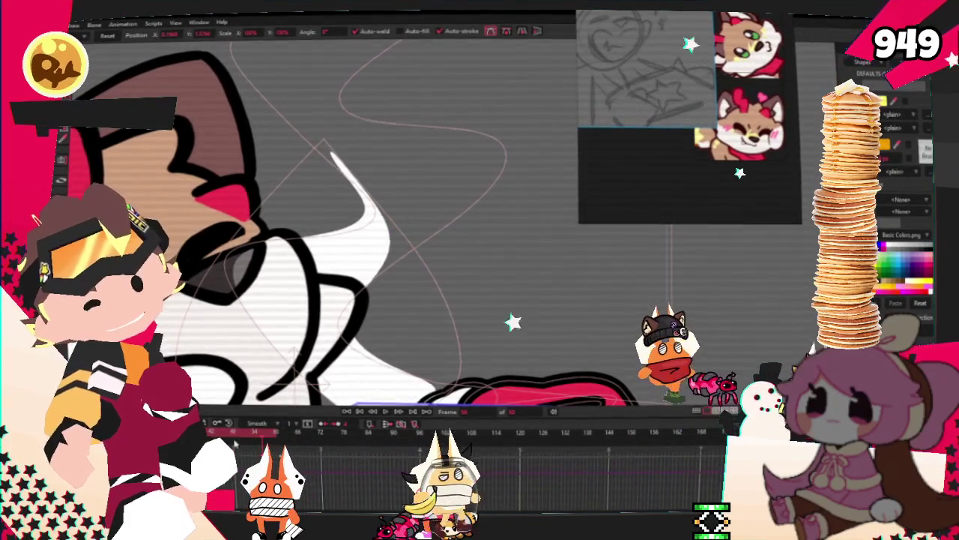
pyautogui.click(276, 449)
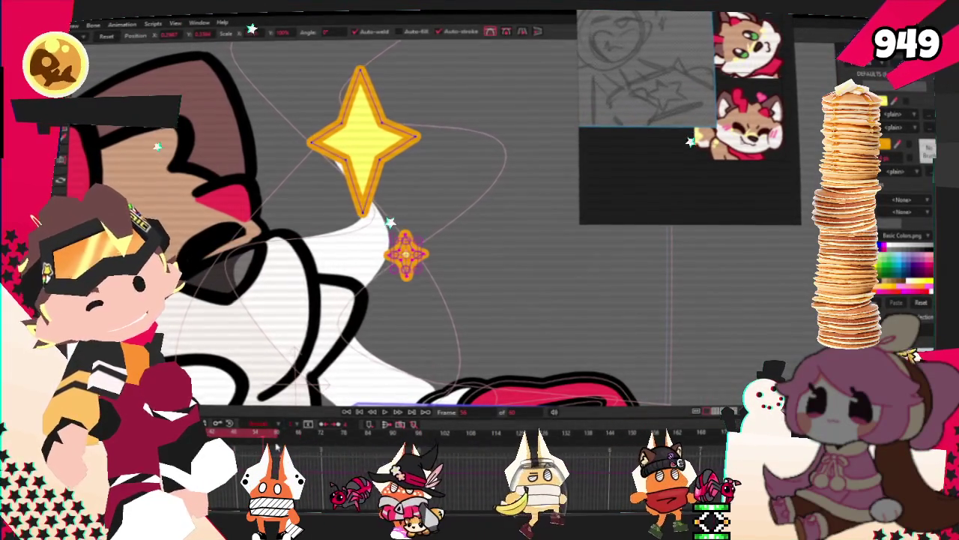
pyautogui.click(417, 450)
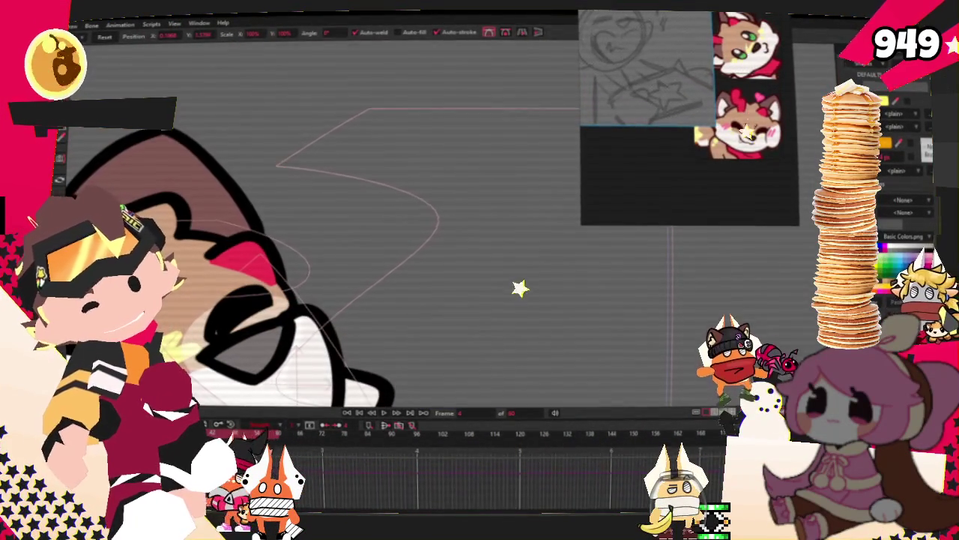
pyautogui.click(392, 192)
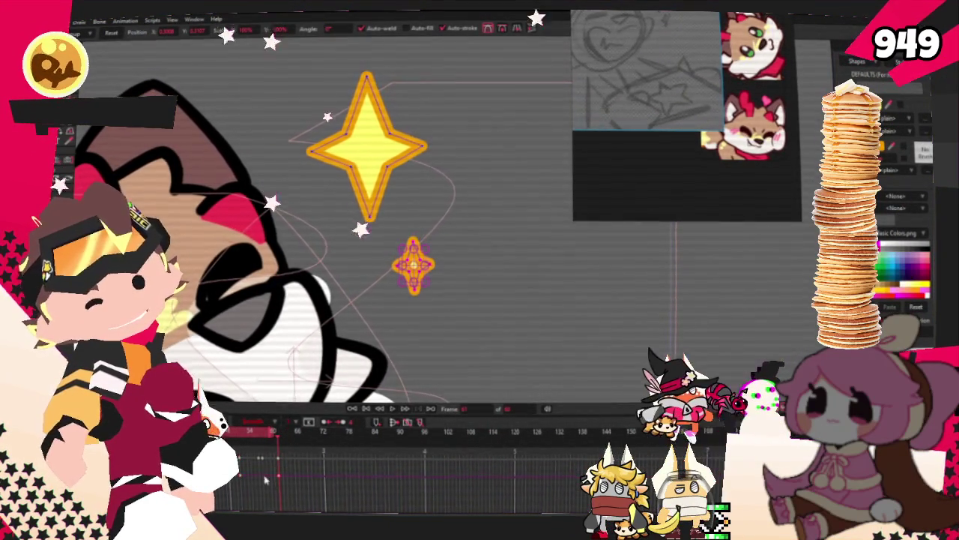
# - Jump to an earlier frame and enlarge the small yellow sparkle several times over
pyautogui.click(238, 433)
pyautogui.press('space')
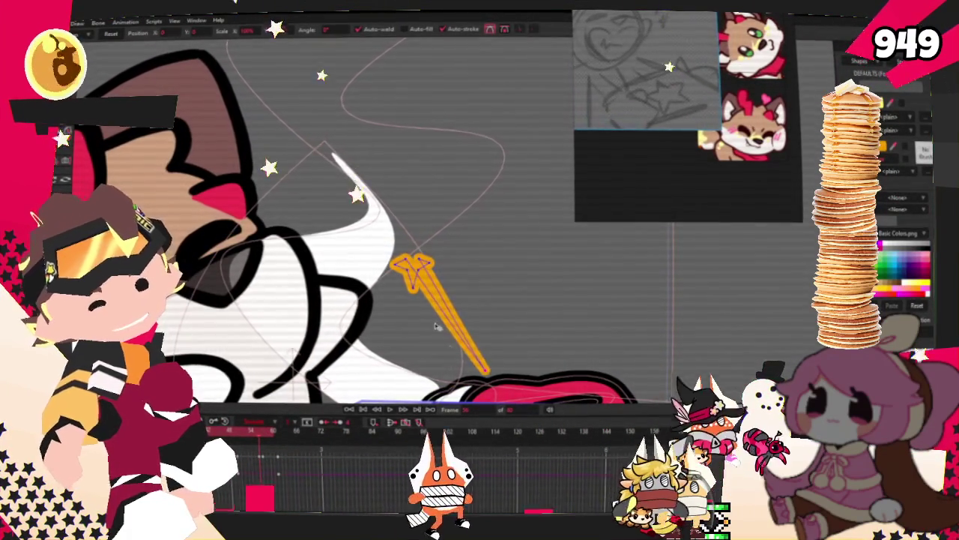
pyautogui.click(423, 279)
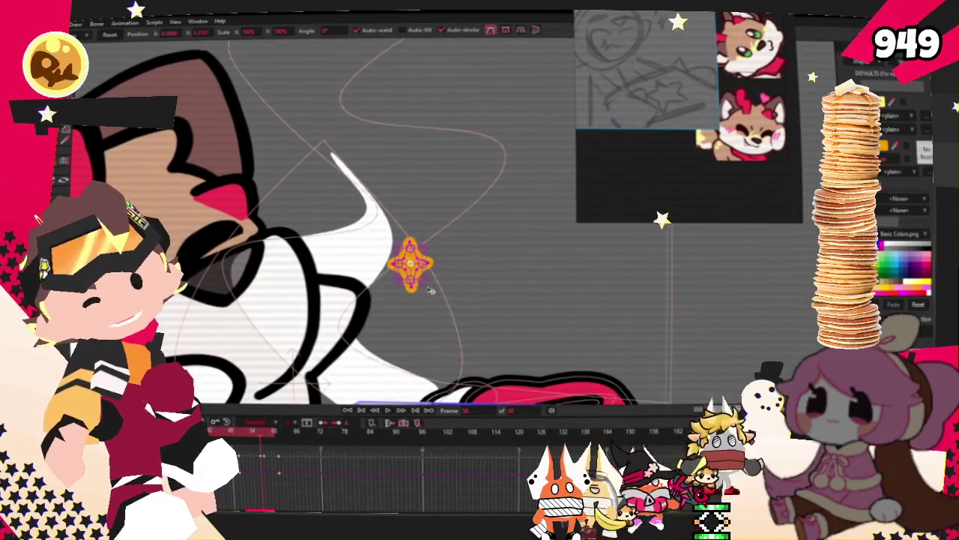
pyautogui.click(425, 289)
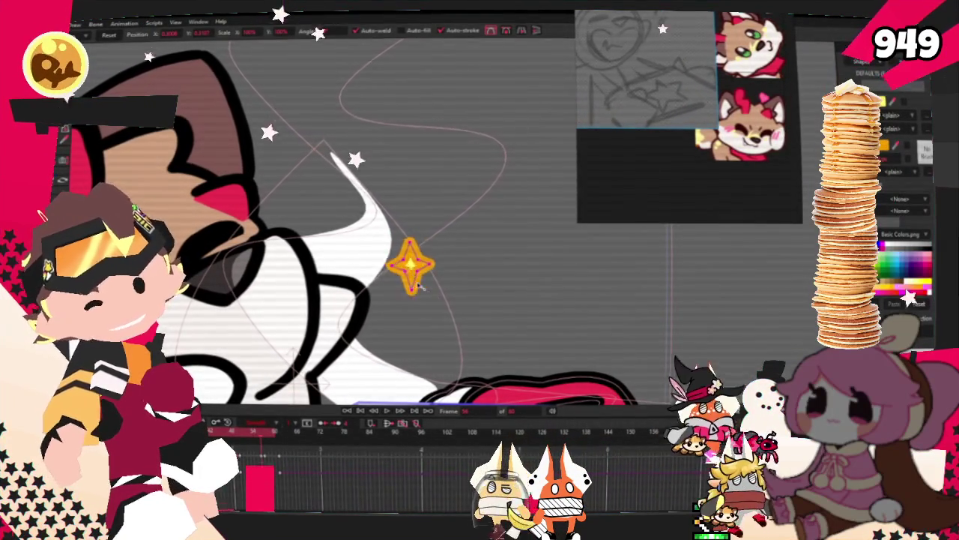
pyautogui.moveTo(423, 288); pyautogui.dragTo(453, 341)
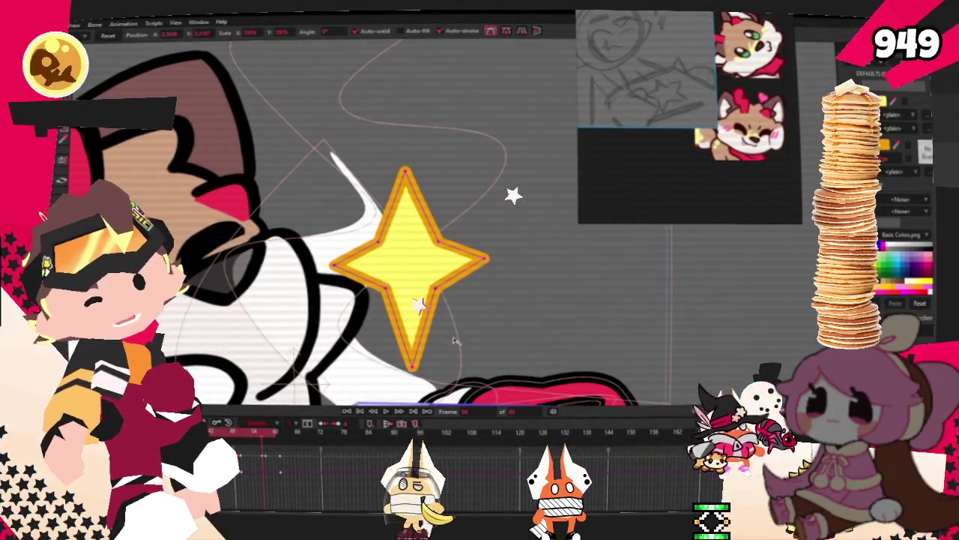
# - Step to another frame and play back to review the enlarged sparkle
pyautogui.press('Left')
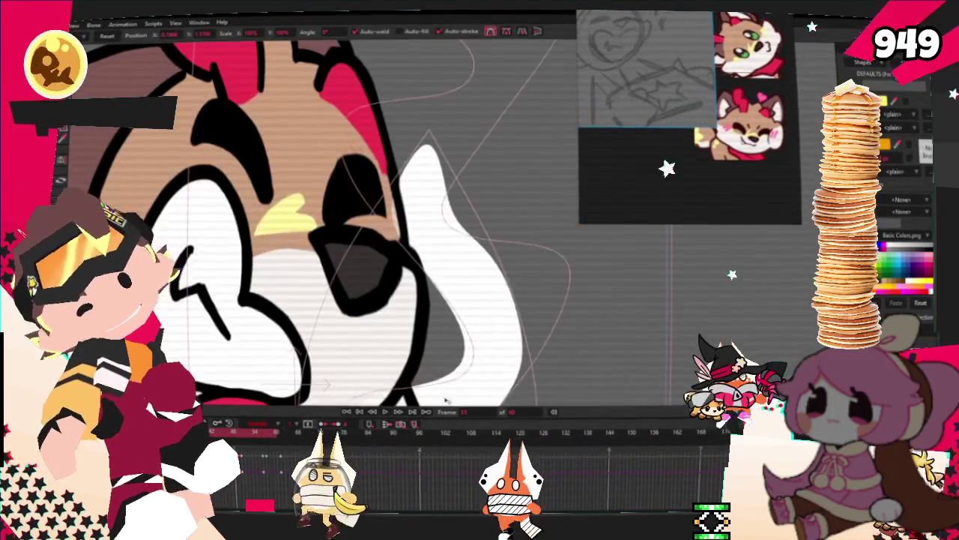
pyautogui.scroll(-2, 459, 397)
pyautogui.scroll(-2, 459, 397)
pyautogui.scroll(-1, 459, 397)
pyautogui.press('space')
pyautogui.scroll(1, 431, 270)
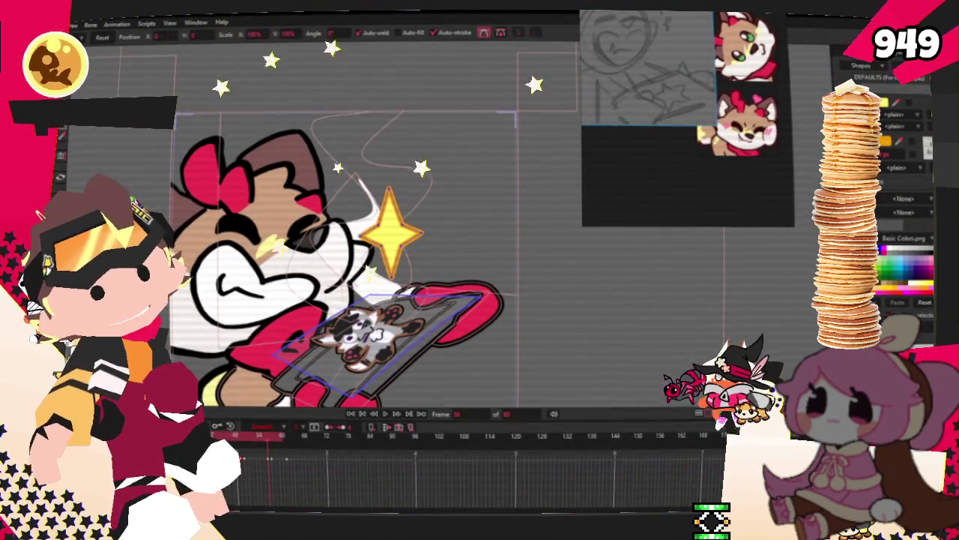
# - Scale the yellow sparkle down to about half size, then box-select its points again
pyautogui.press('t')
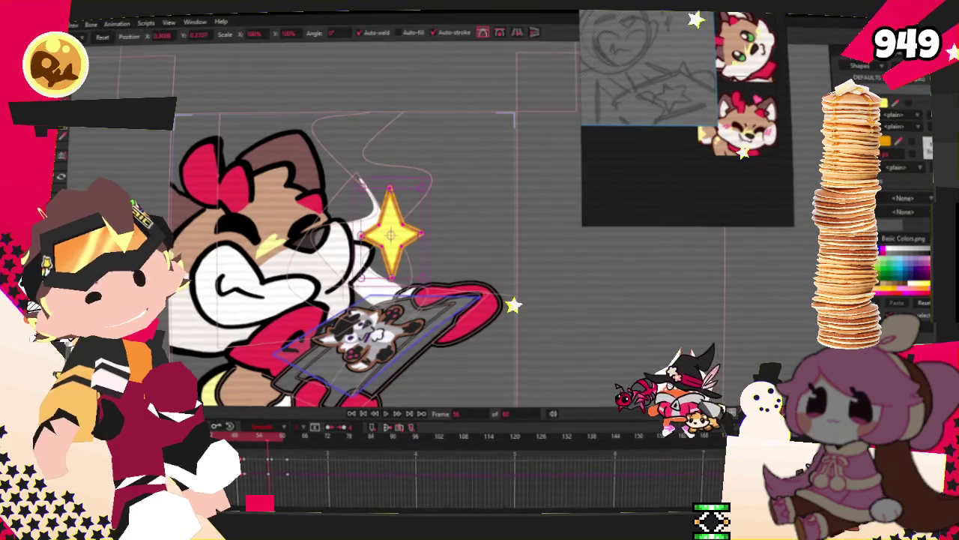
pyautogui.moveTo(427, 276)
pyautogui.mouseDown()
pyautogui.moveTo(410, 268)
pyautogui.moveTo(395, 284)
pyautogui.moveTo(398, 275)
pyautogui.mouseUp()
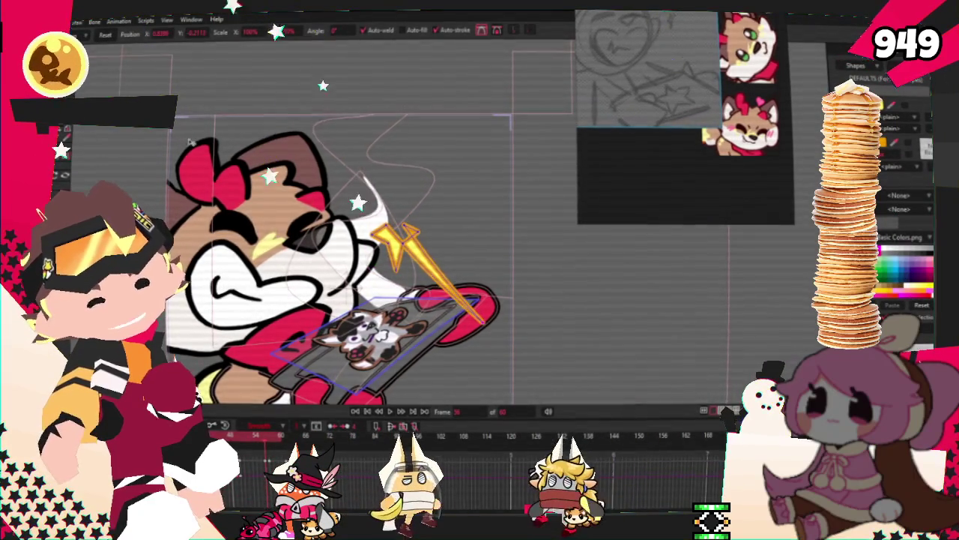
pyautogui.click(395, 232)
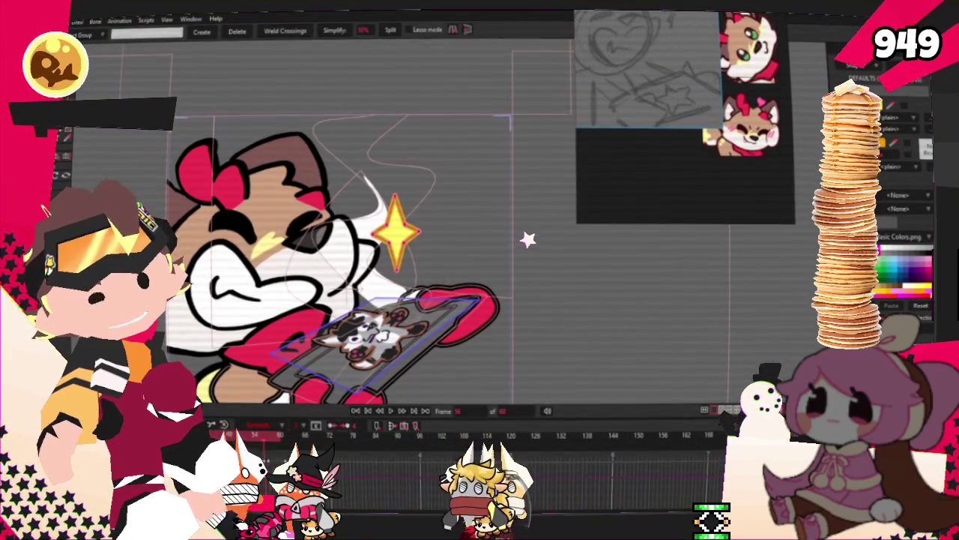
pyautogui.click(387, 195)
pyautogui.press('g')
pyautogui.moveTo(355, 170); pyautogui.dragTo(473, 334)
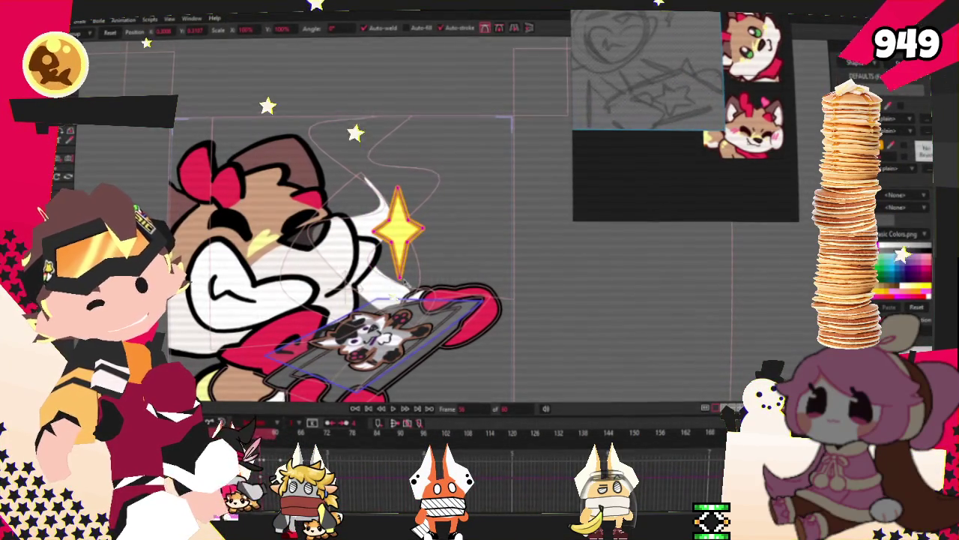
pyautogui.click(393, 409)
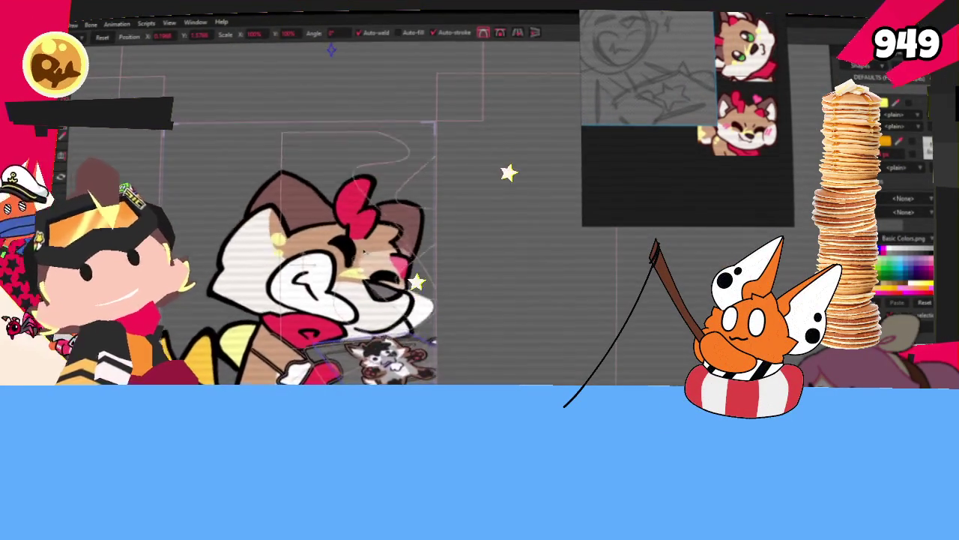
pyautogui.scroll(-2, 424, 274)
pyautogui.scroll(2, 422, 272)
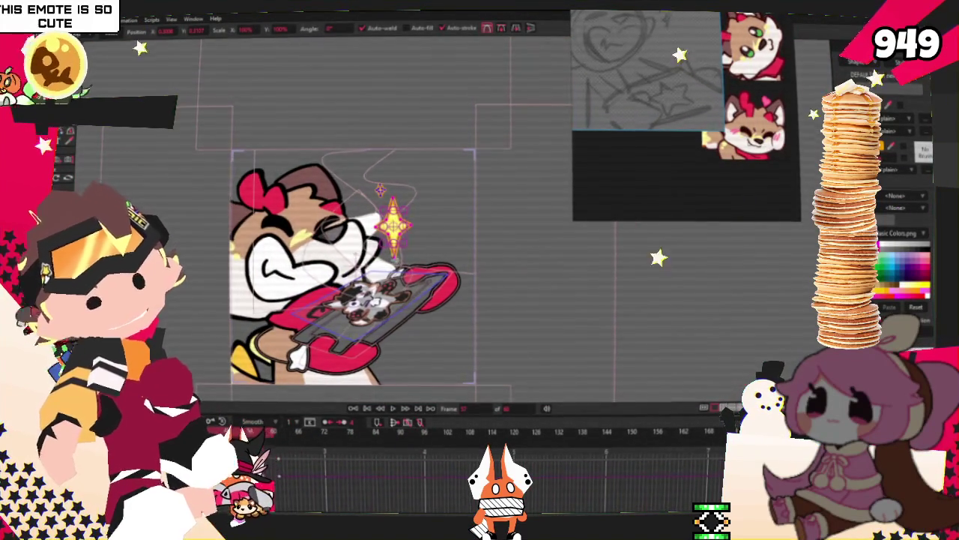
pyautogui.scroll(3, 411, 240)
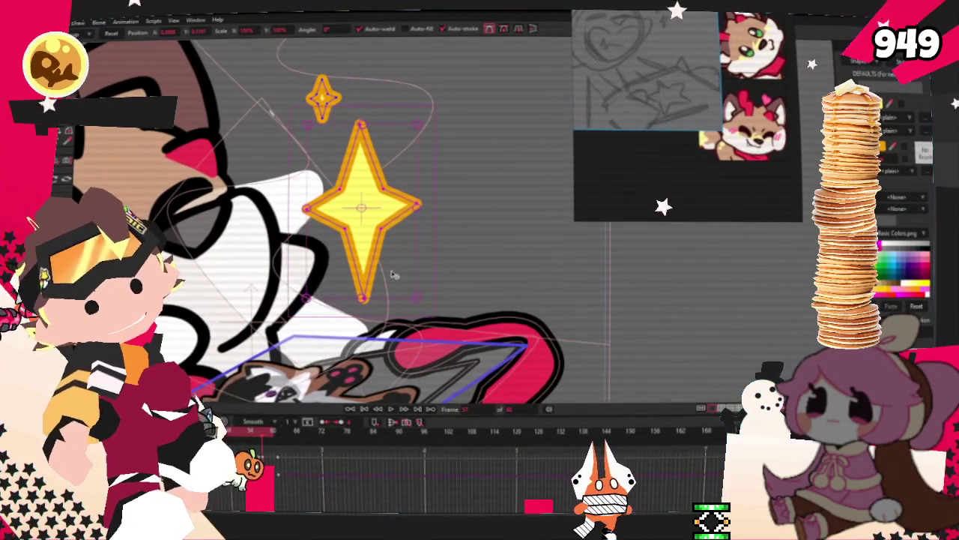
# - Select the big yellow star, rewind to frame 0 and play the animation
pyautogui.click(361, 210)
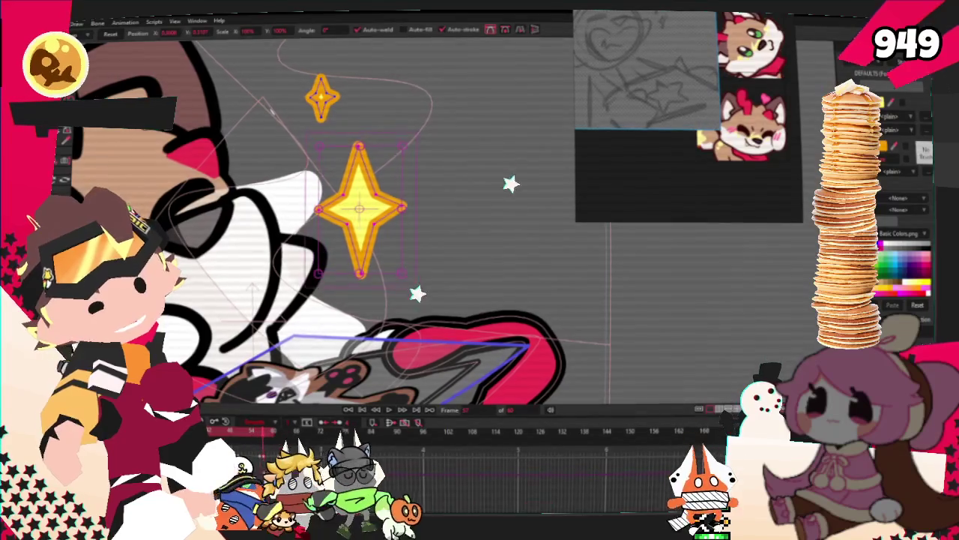
pyautogui.press('Home')
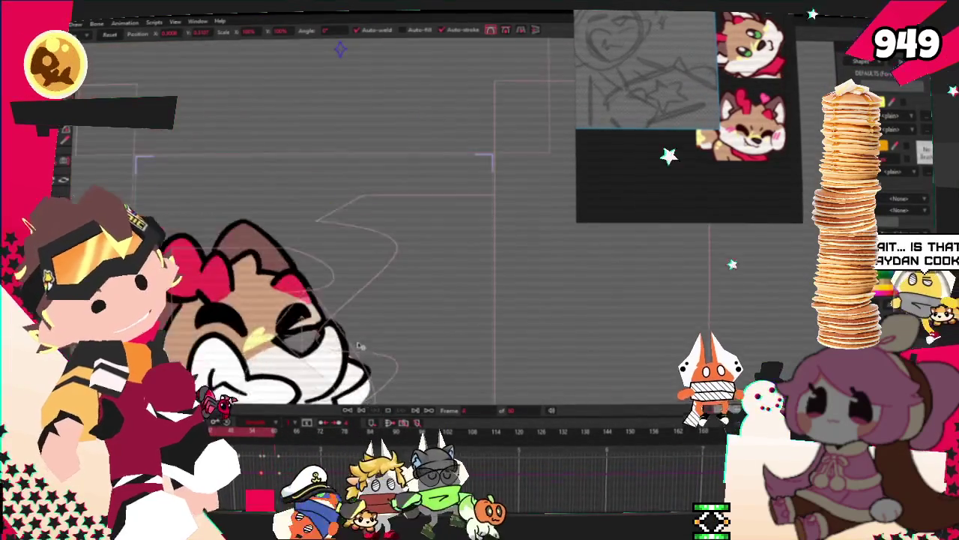
pyautogui.press('space')
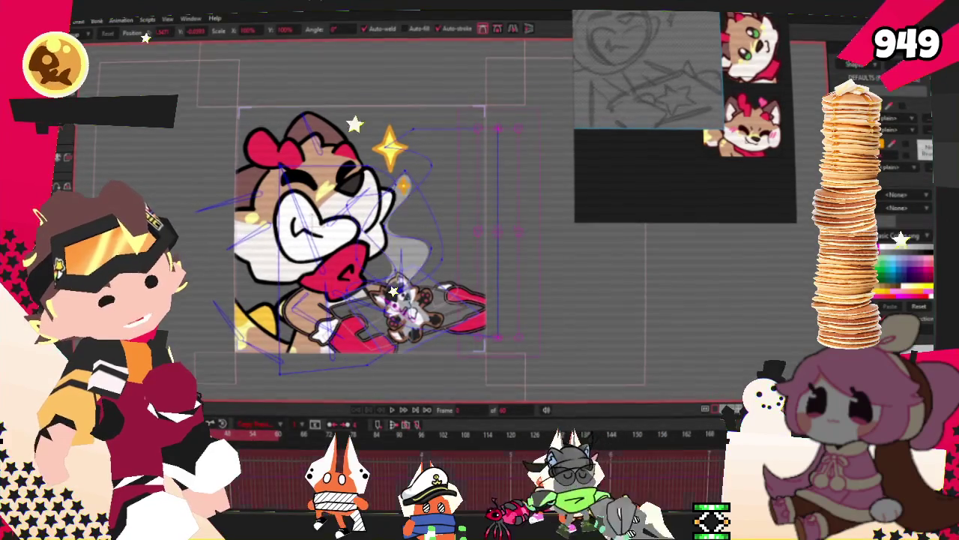
# - Give the swirl beside the face a blue outline (102, 152, 255)
pyautogui.press('g')
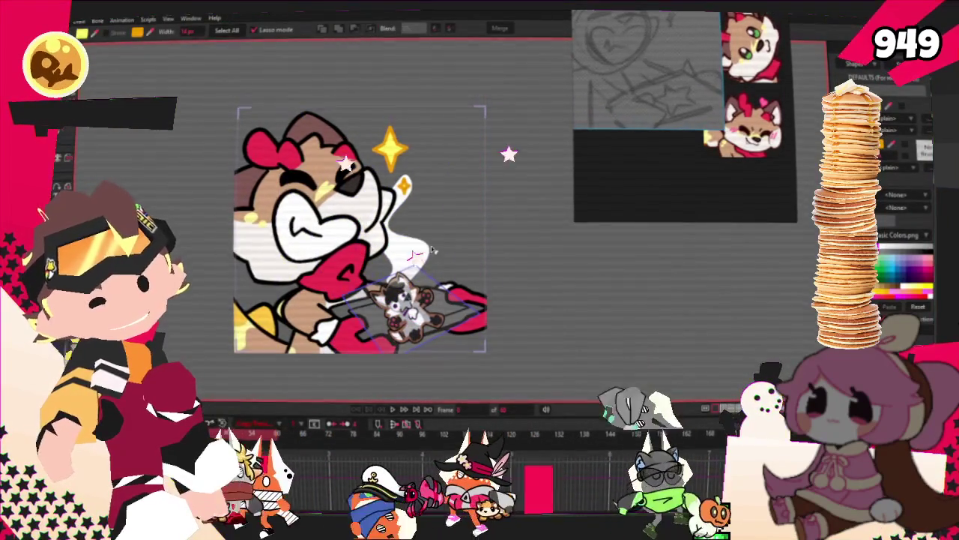
pyautogui.click(414, 252)
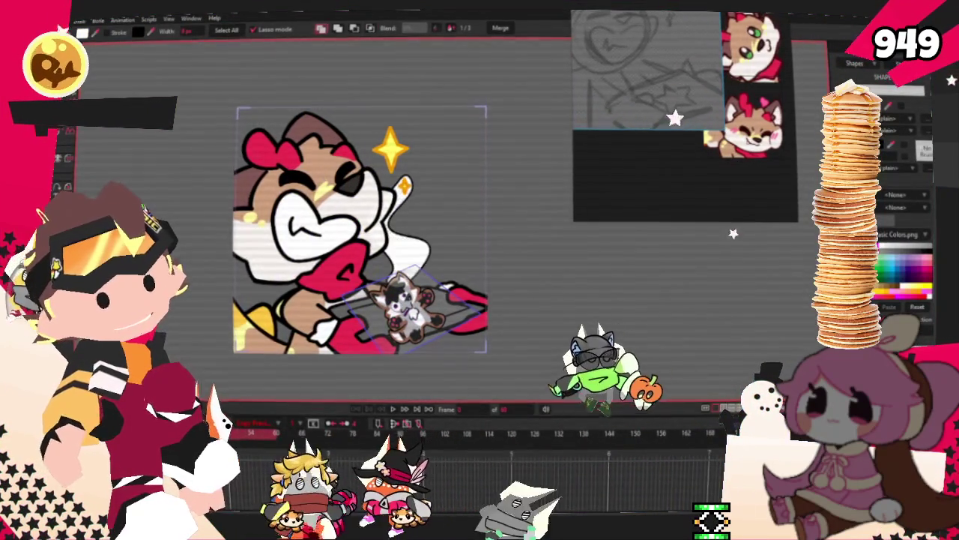
pyautogui.click(587, 199)
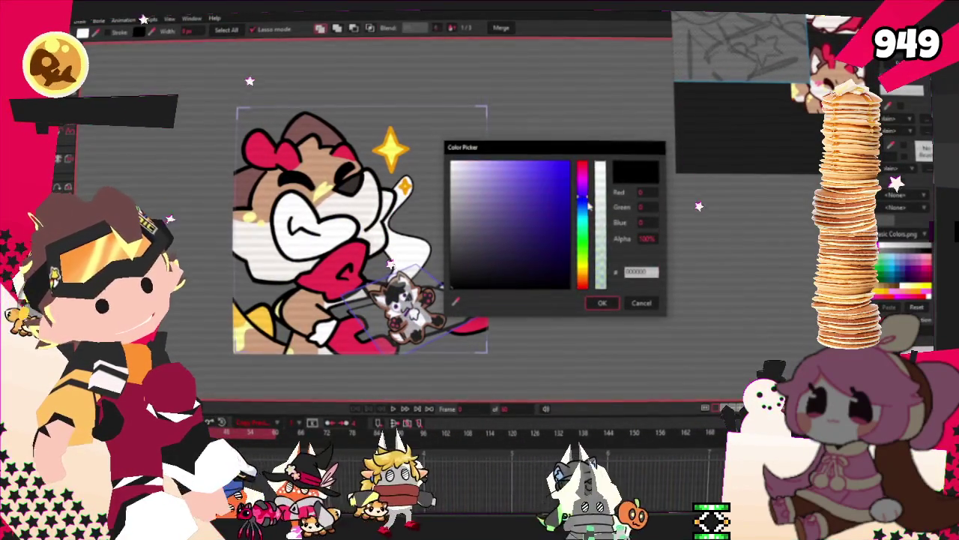
pyautogui.click(541, 165)
pyautogui.moveTo(582, 196); pyautogui.dragTo(582, 225)
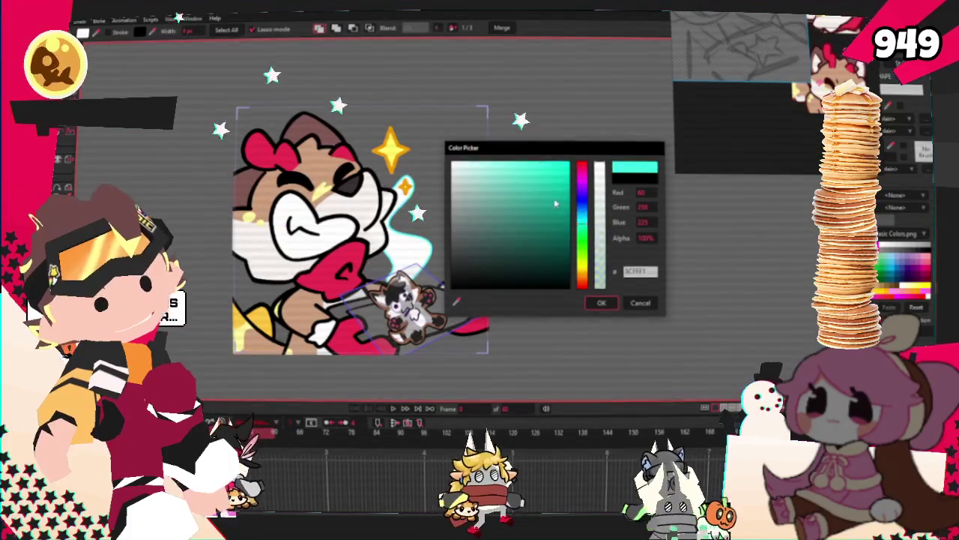
pyautogui.click(583, 204)
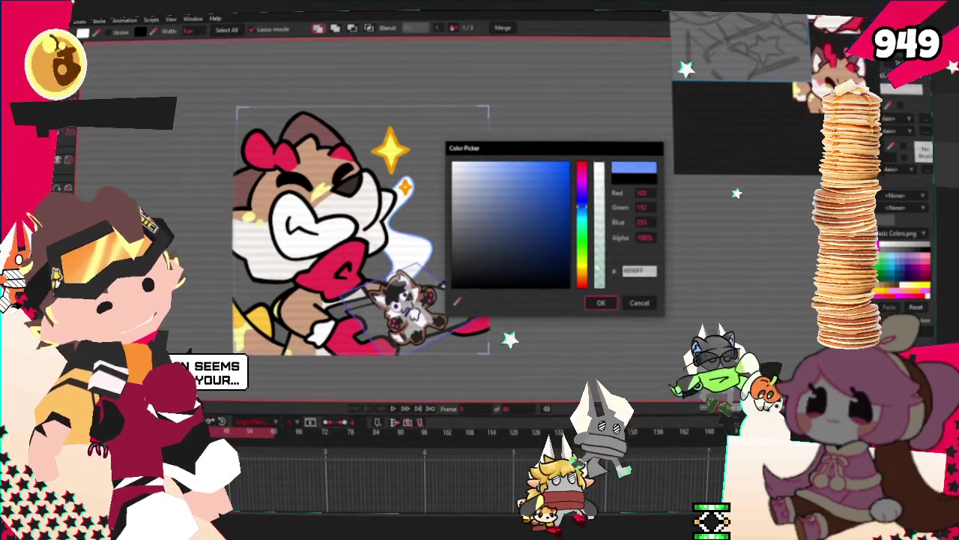
pyautogui.click(601, 302)
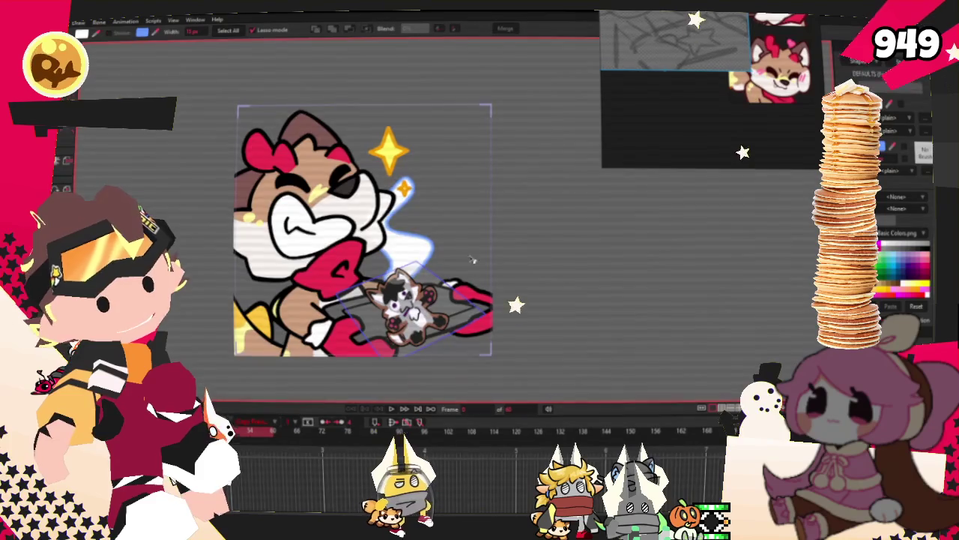
# - Fill the swirl with pale blue and choose the Soft Edge effect
pyautogui.scroll(3, 413, 237)
pyautogui.click(142, 33)
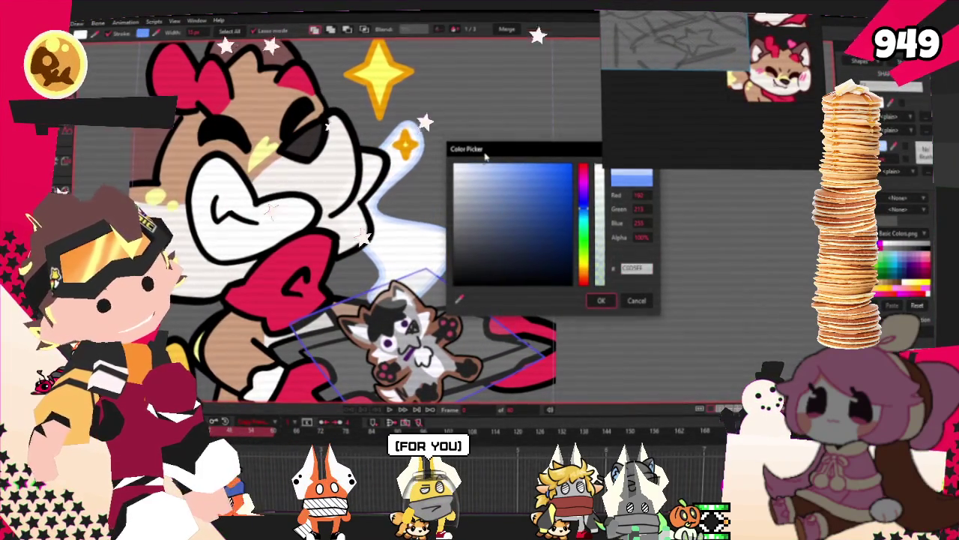
pyautogui.click(603, 300)
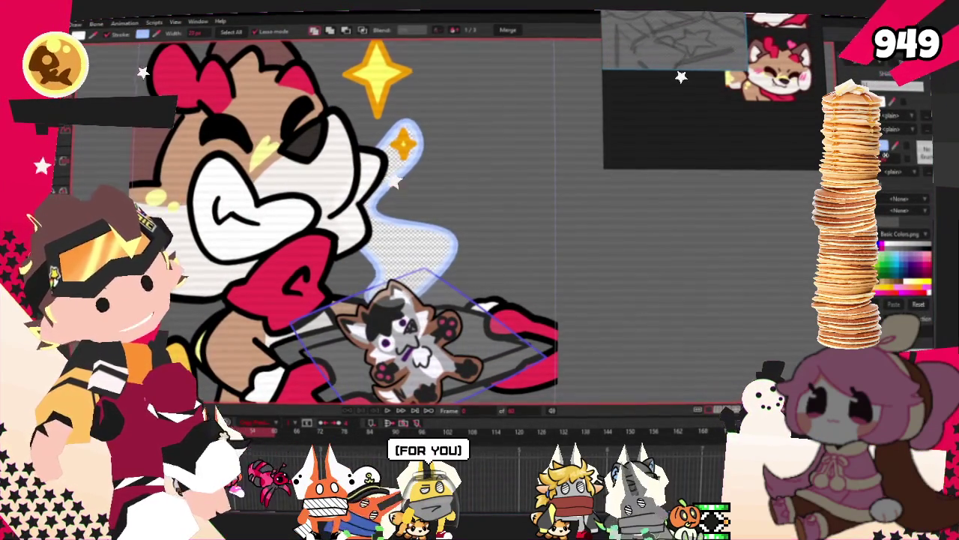
pyautogui.click(896, 178)
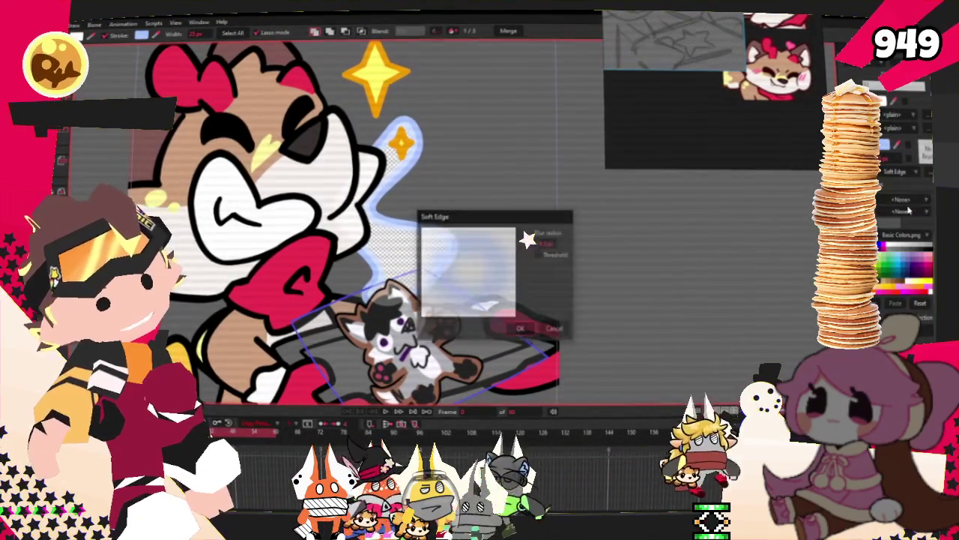
# - Apply the soft edge blur to the swirl
pyautogui.click(520, 329)
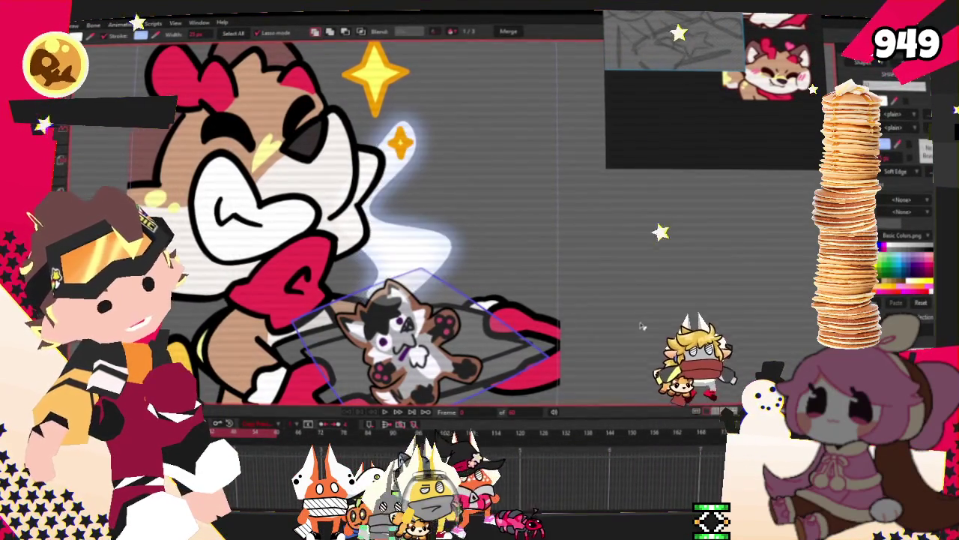
pyautogui.click(903, 172)
pyautogui.click(907, 183)
# - Try CK Ink Painty Brush, then switch the stroke to CK Ink Water Edge long flip
pyautogui.click(886, 144)
pyautogui.click(579, 191)
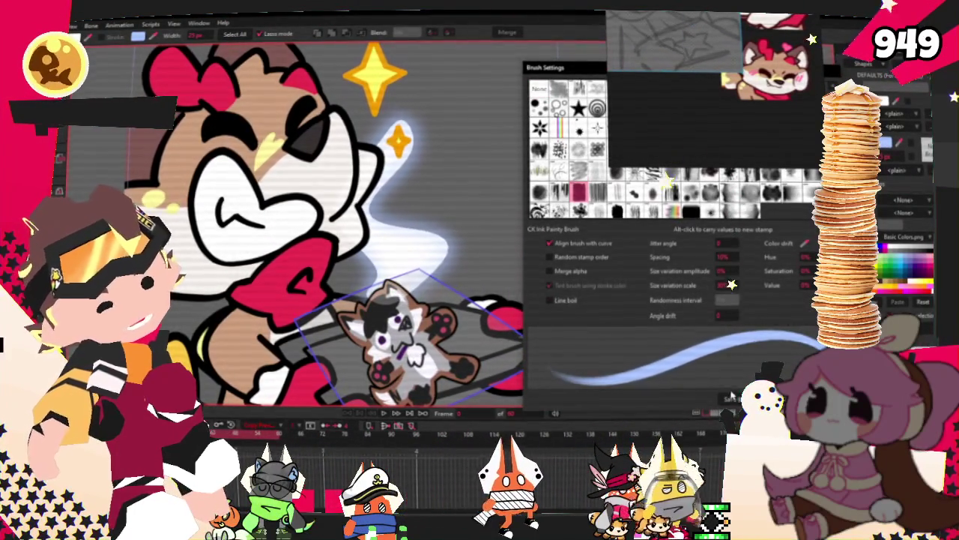
pyautogui.press('Escape')
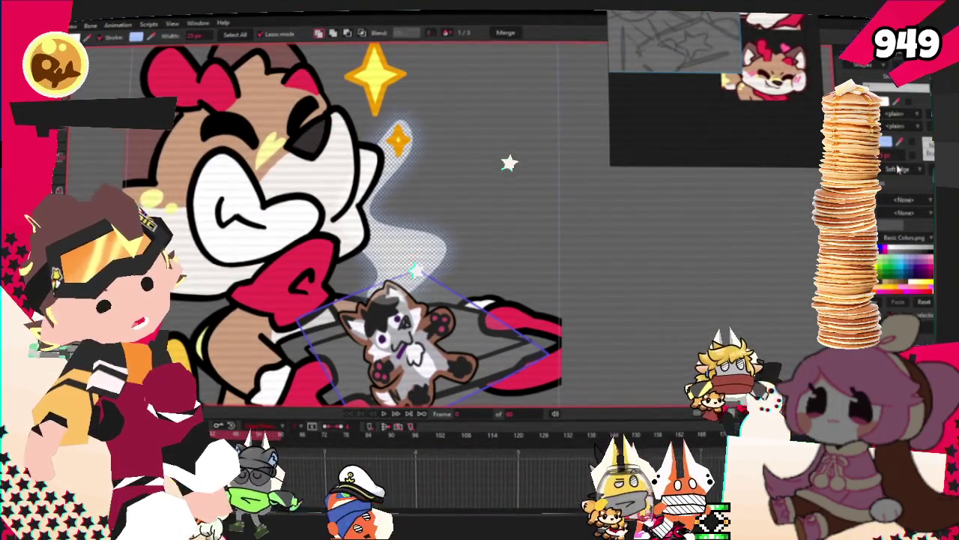
pyautogui.click(907, 182)
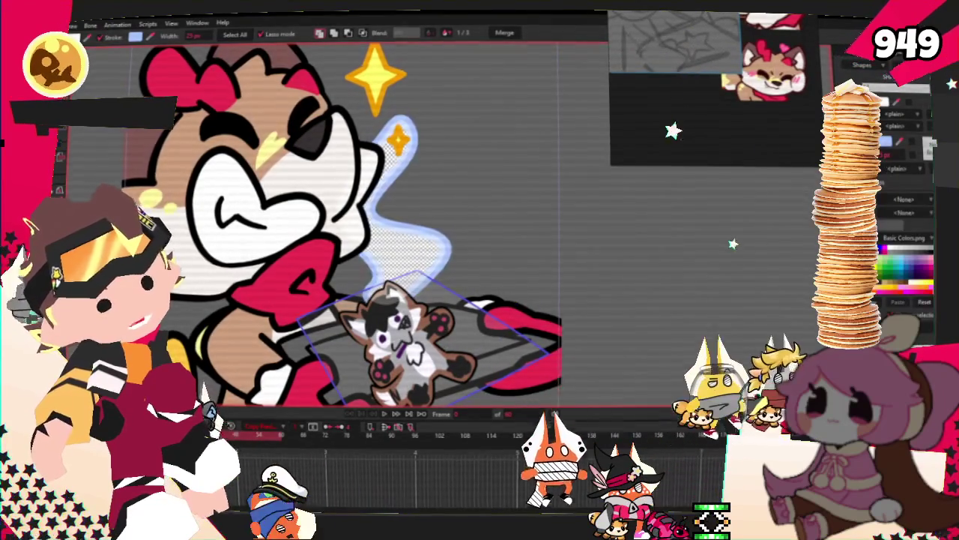
pyautogui.click(886, 144)
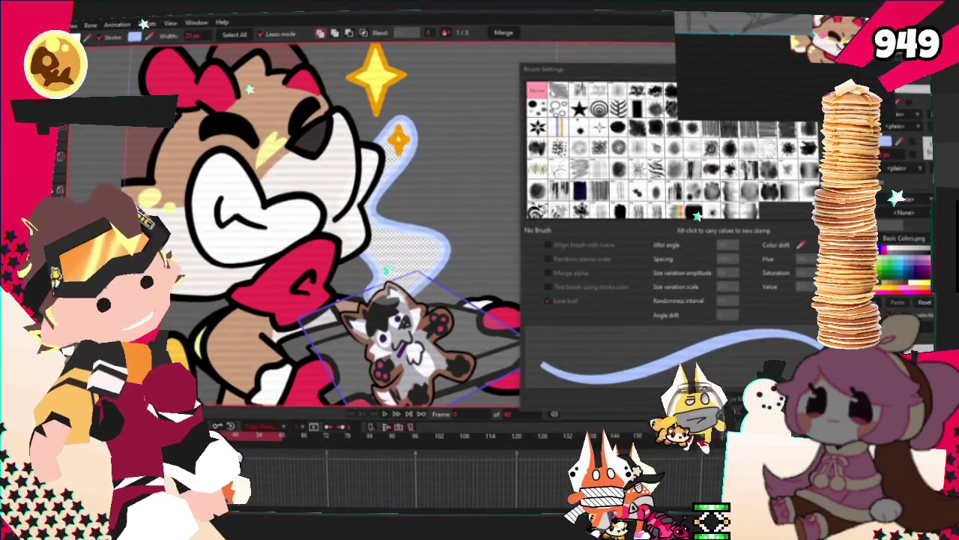
pyautogui.click(558, 90)
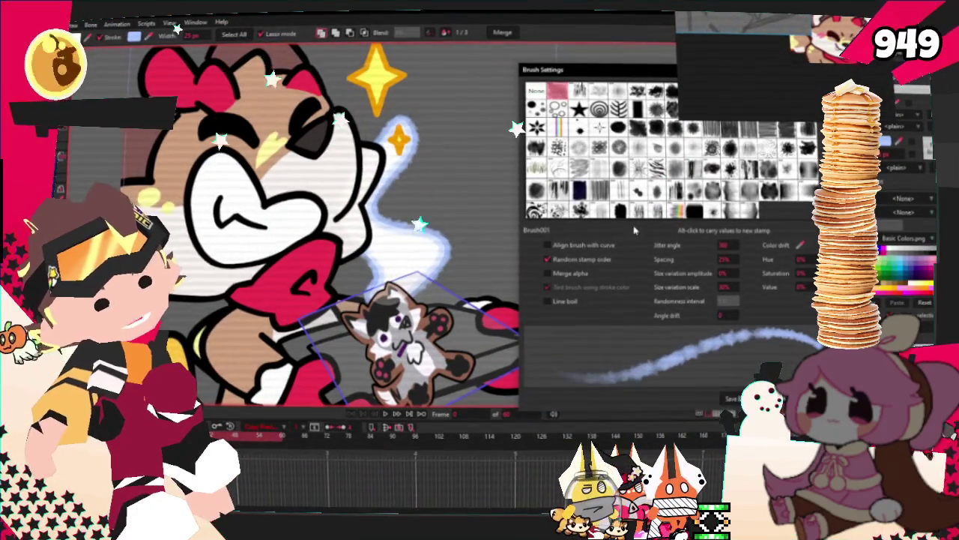
pyautogui.click(784, 94)
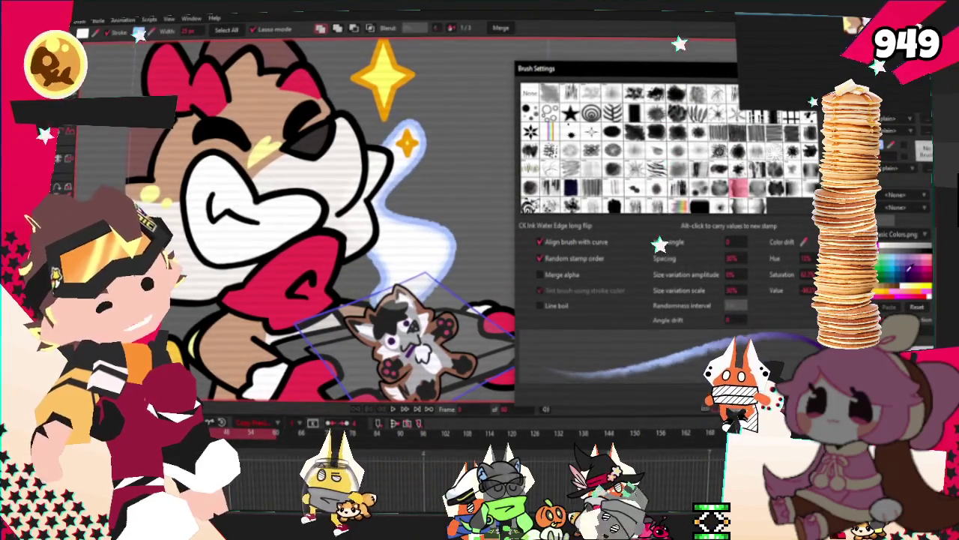
# - Reopen the stroke's brush settings, then play the animation to preview the swirl
pyautogui.press('Escape')
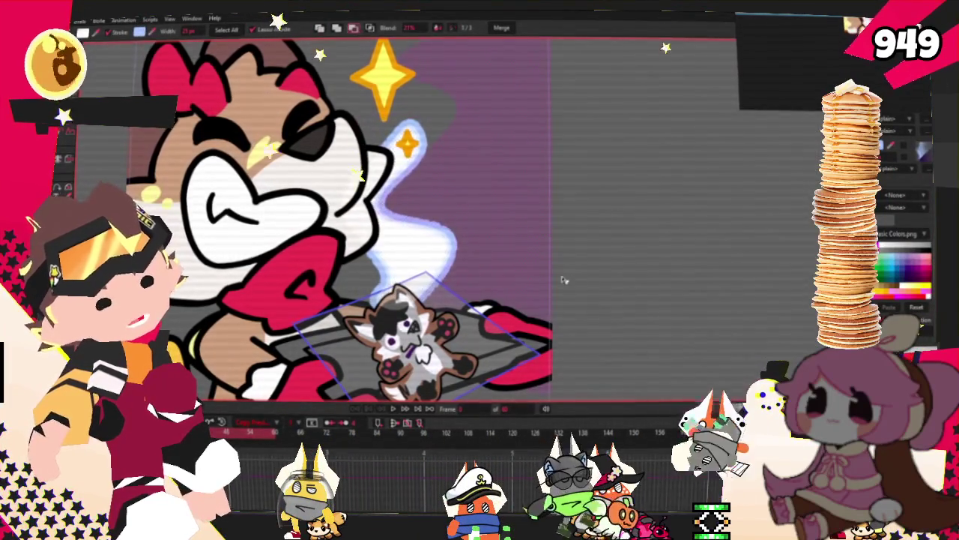
pyautogui.click(341, 176)
pyautogui.scroll(-3, 338, 225)
pyautogui.click(83, 33)
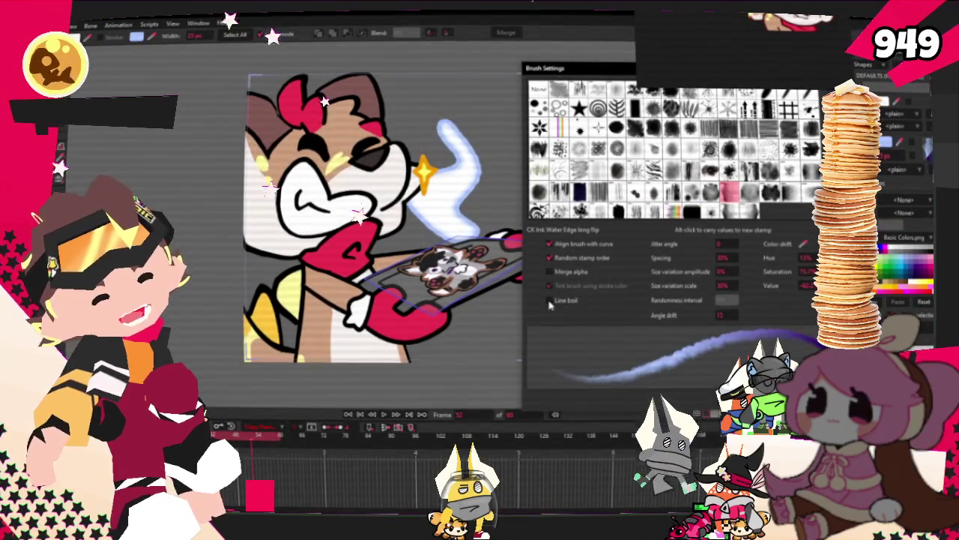
pyautogui.click(422, 416)
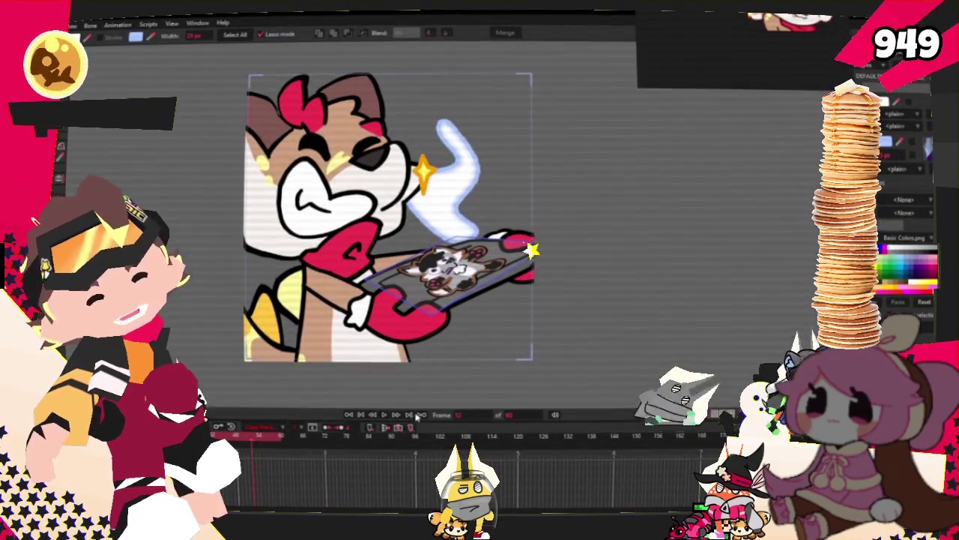
pyautogui.click(385, 414)
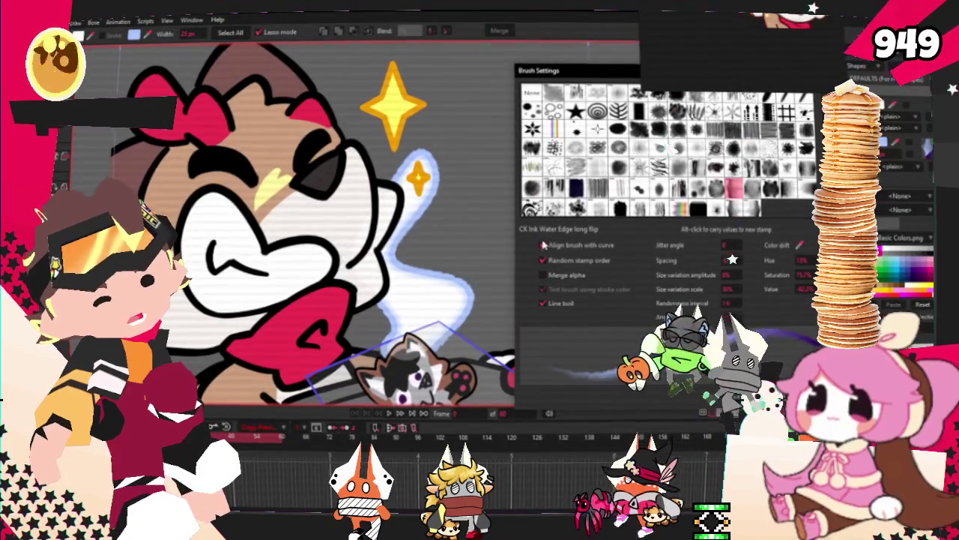
# - Align the brush with the curve, set jitter angle 15 and add size variation
pyautogui.click(541, 245)
pyautogui.moveTo(725, 244); pyautogui.dragTo(740, 244)
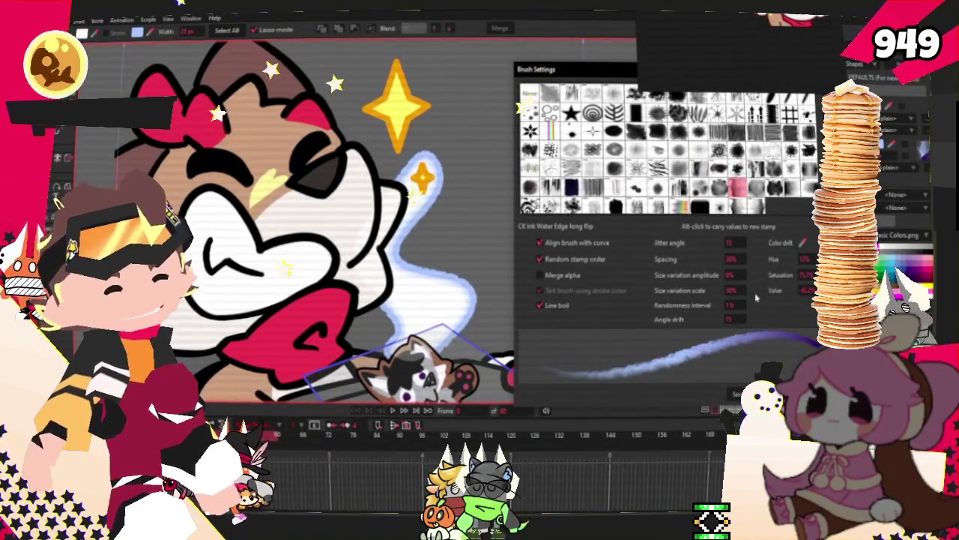
pyautogui.moveTo(731, 274); pyautogui.dragTo(738, 274)
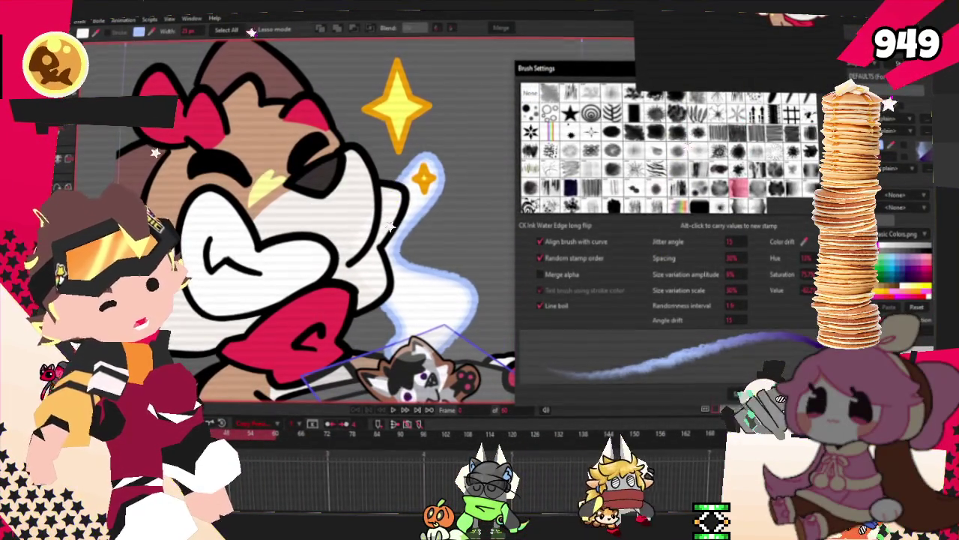
pyautogui.press('Return')
pyautogui.click(445, 266)
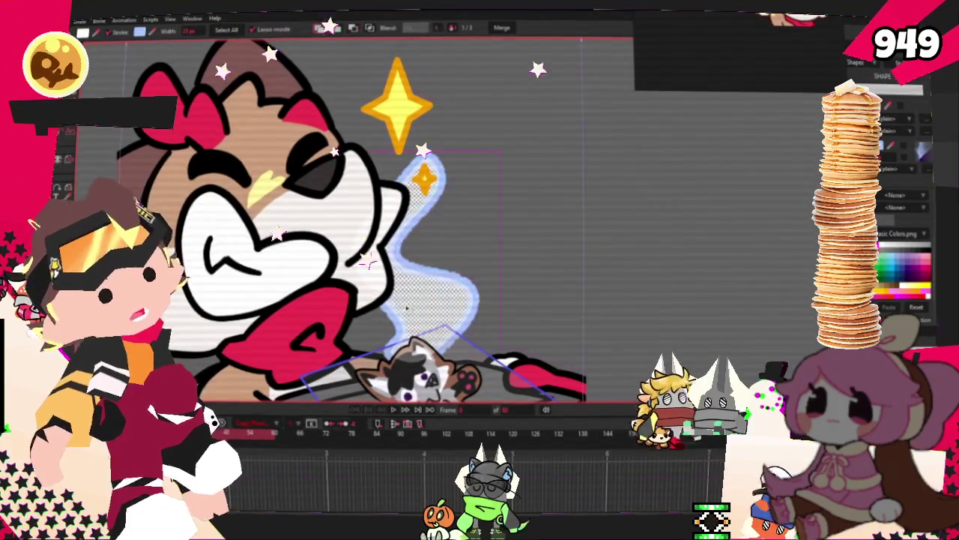
pyautogui.click(913, 181)
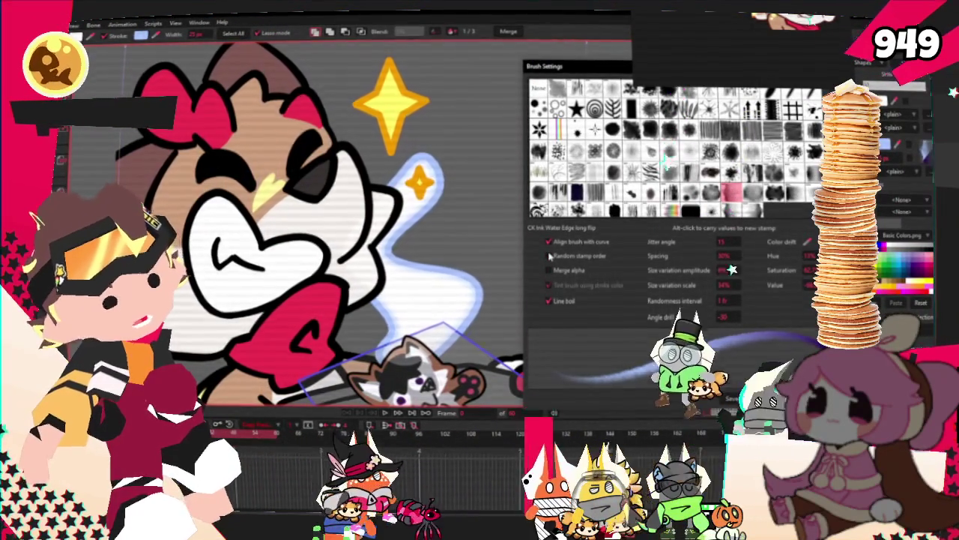
# - Turn off random stamp order, retune size variation and angle drift, then select the swirl
pyautogui.press('Return')
pyautogui.scroll(2, 360, 222)
pyautogui.scroll(2, 360, 222)
pyautogui.scroll(2, 360, 221)
pyautogui.scroll(2, 360, 222)
pyautogui.scroll(-2, 422, 292)
pyautogui.scroll(-2, 449, 296)
pyautogui.scroll(-1, 480, 298)
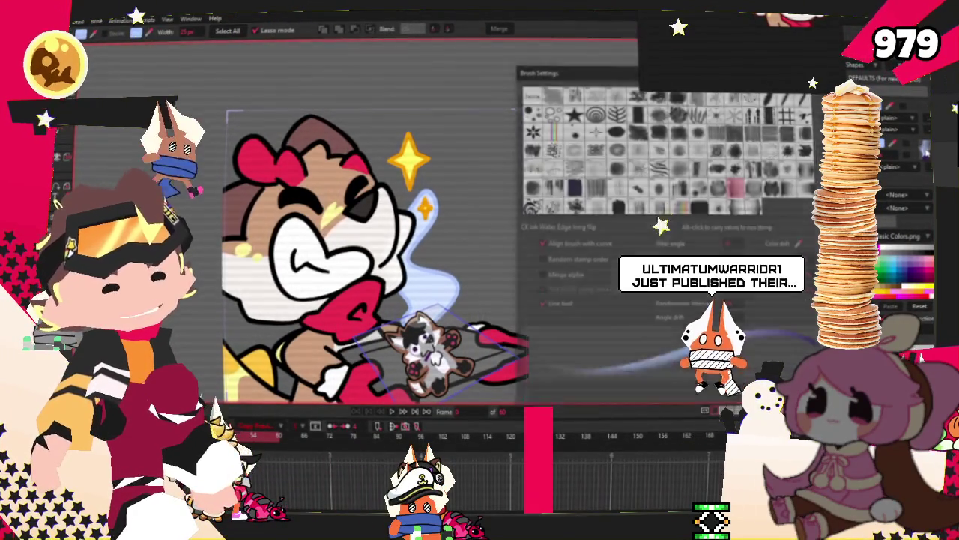
pyautogui.press('Escape')
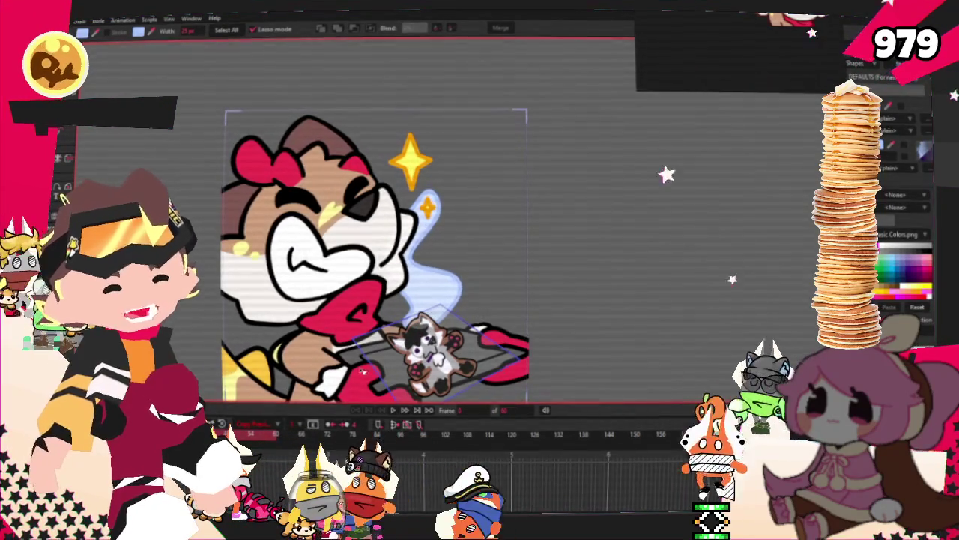
pyautogui.hotkey('ctrl', 'a')
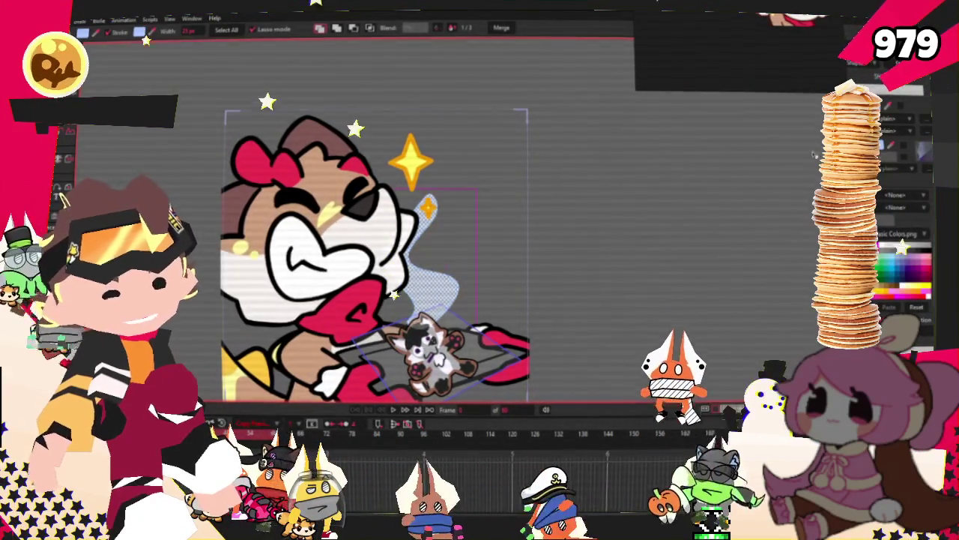
pyautogui.scroll(2, 448, 314)
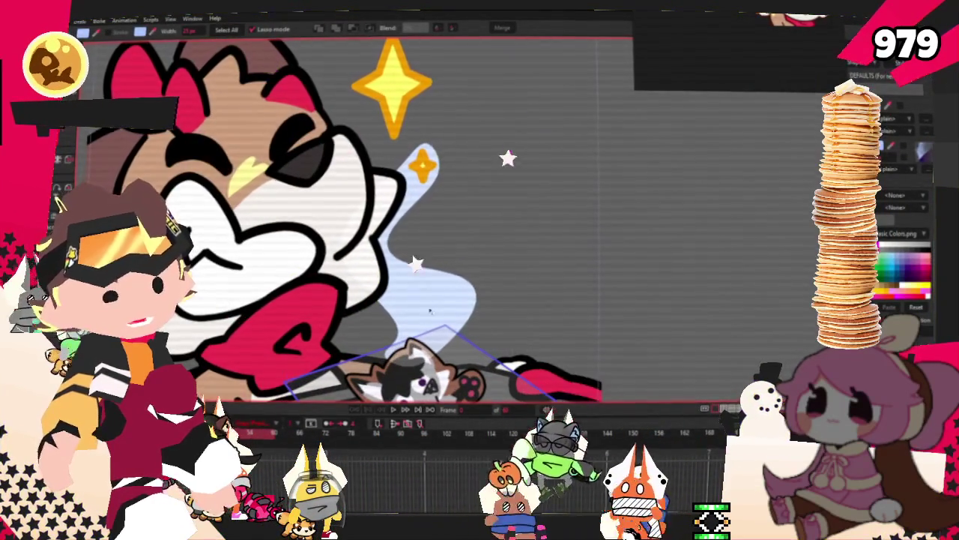
# - Give the swirl a D9E6FF pale blue fill and play the animation to check it
pyautogui.write('D9E6FF')
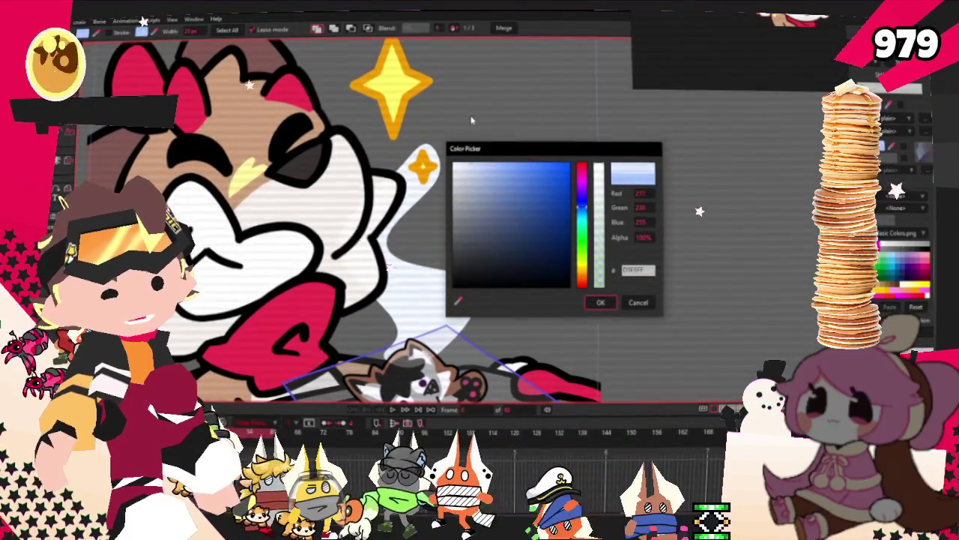
pyautogui.press('Return')
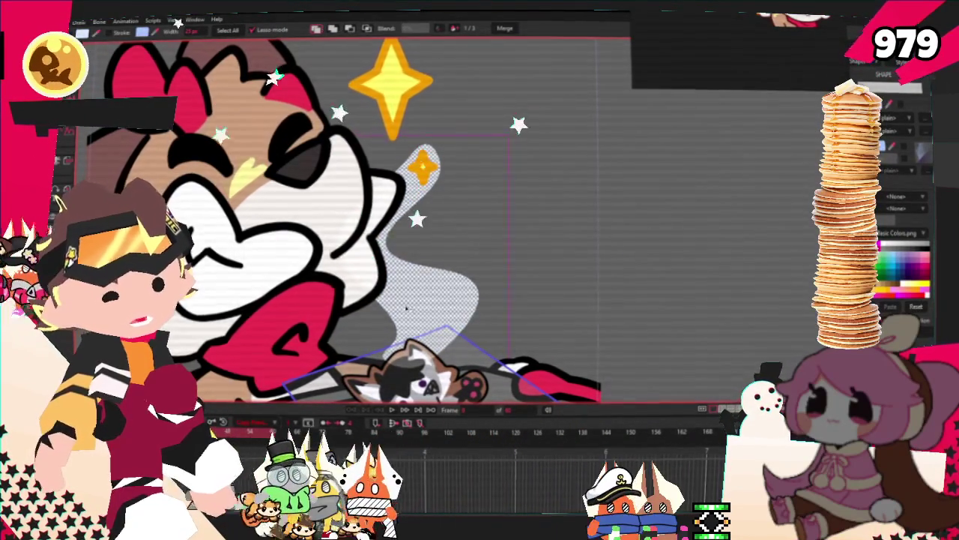
pyautogui.scroll(-2, 704, 251)
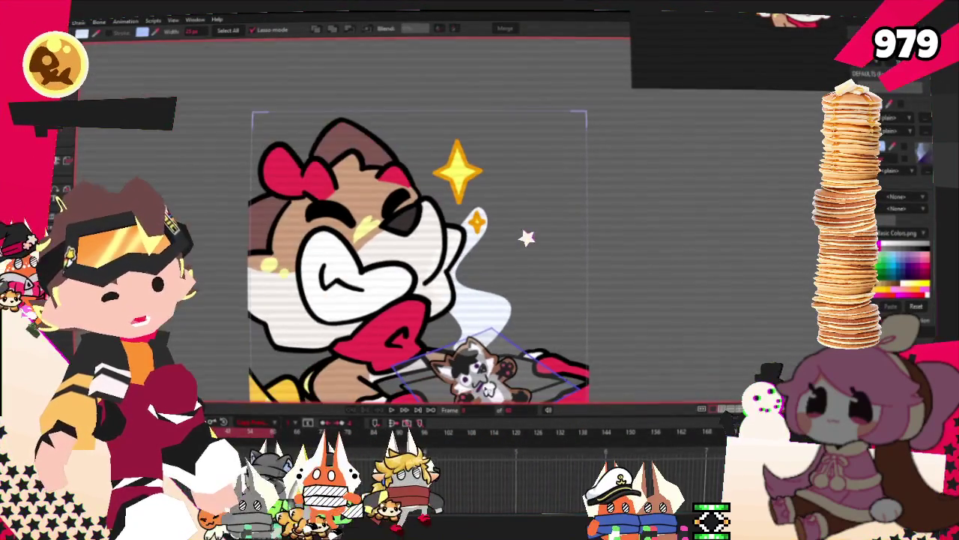
pyautogui.click(389, 411)
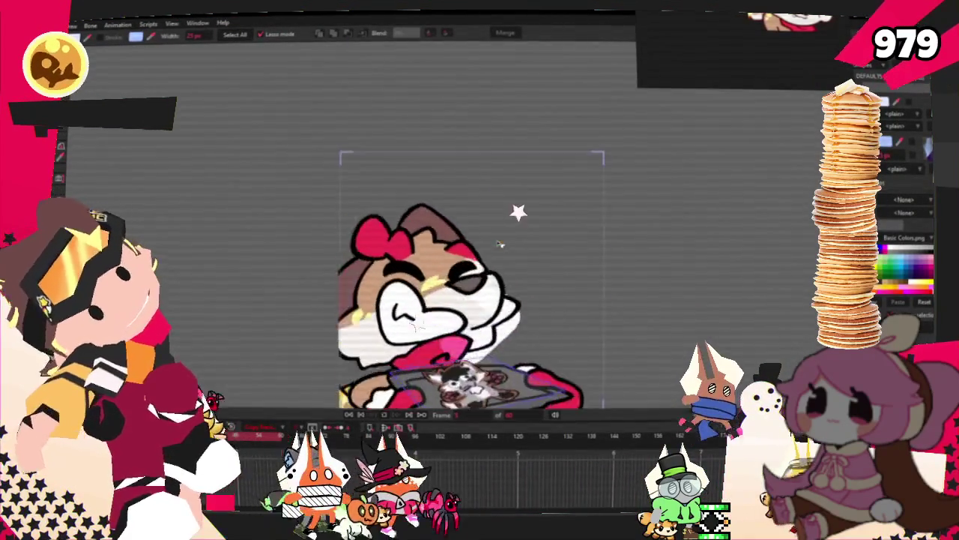
pyautogui.scroll(1, 495, 244)
pyautogui.scroll(1, 495, 244)
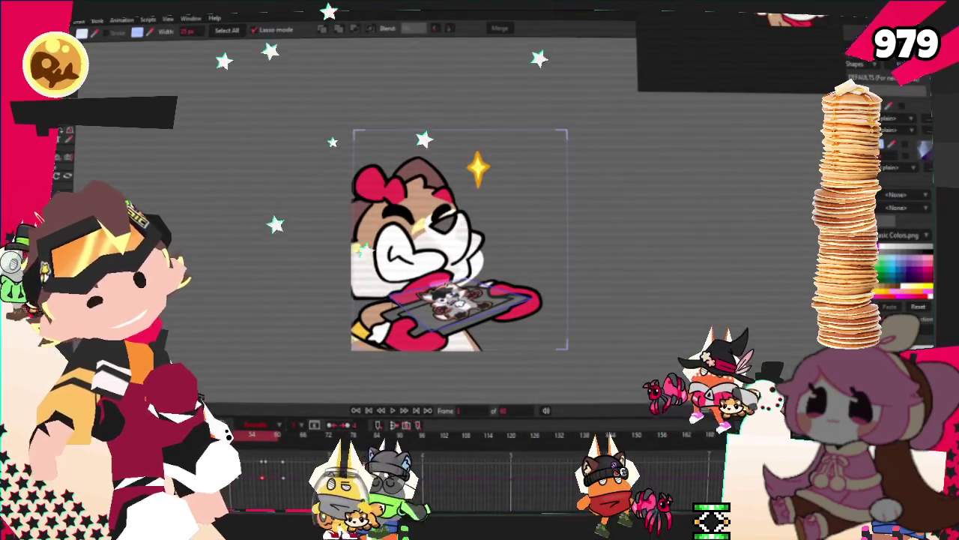
pyautogui.scroll(3, 499, 195)
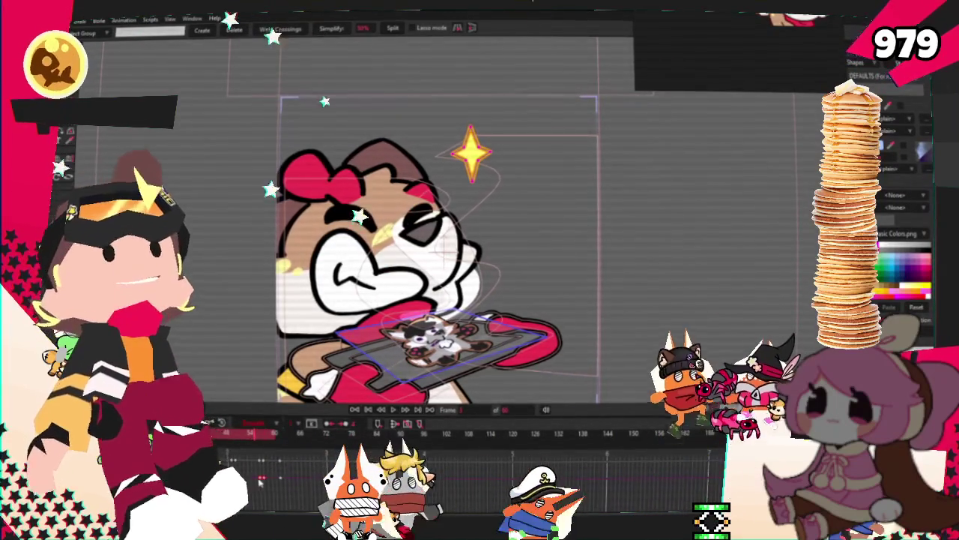
pyautogui.click(402, 413)
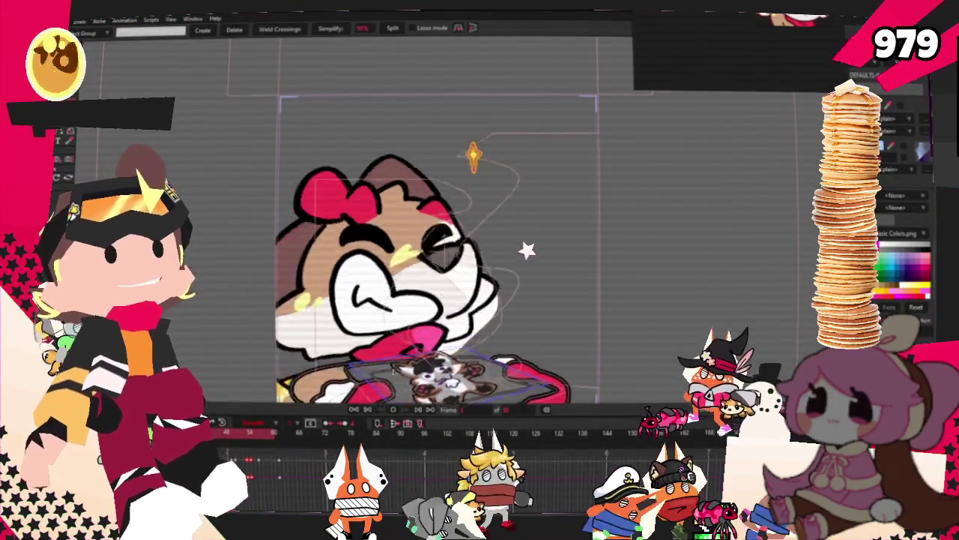
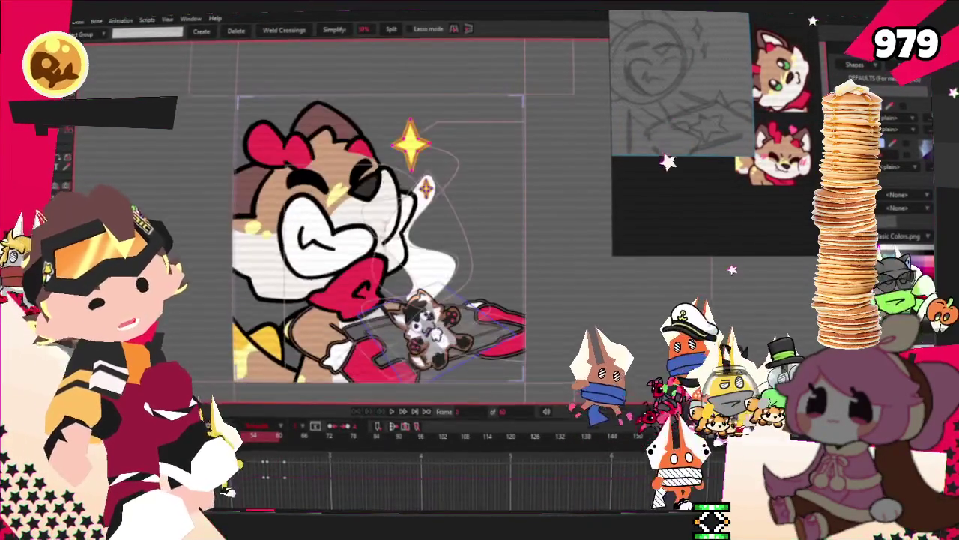
# - Switch to Transform Layer and zoom the canvas in on the fox's empty tray
pyautogui.press('m')
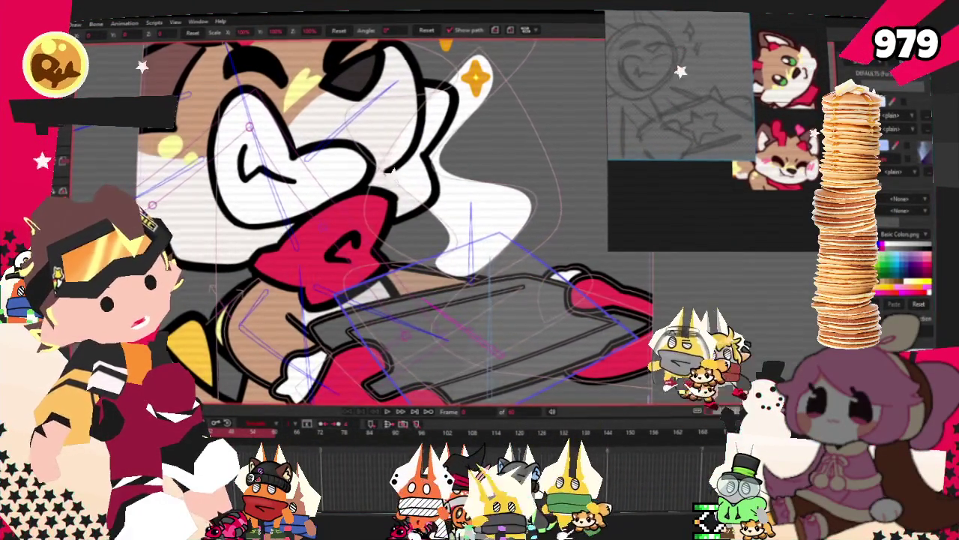
pyautogui.scroll(2, 328, 125)
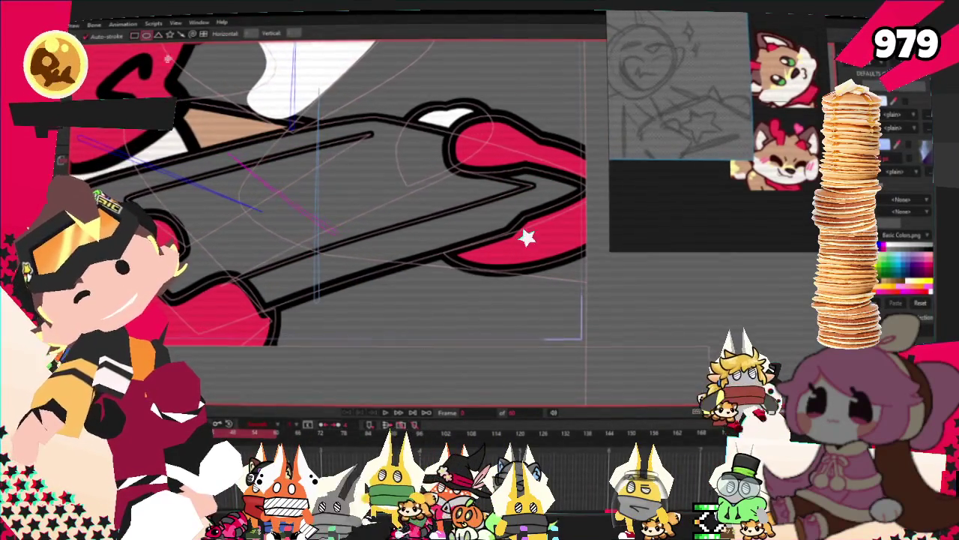
# - Draw a pale blue oval over the tray with a No Brush outline
pyautogui.hotkey('alt', 'b')
pyautogui.moveTo(270, 135); pyautogui.dragTo(324, 171)
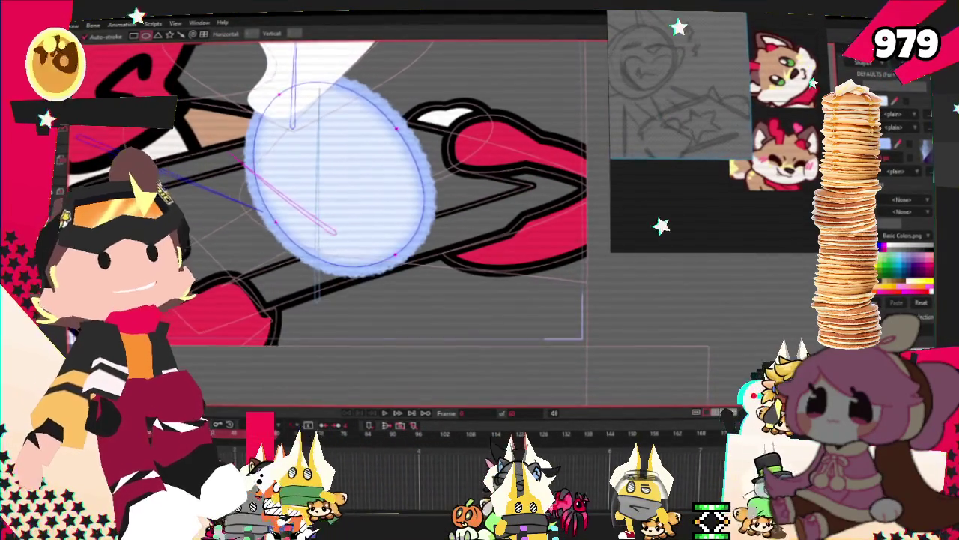
pyautogui.click(139, 35)
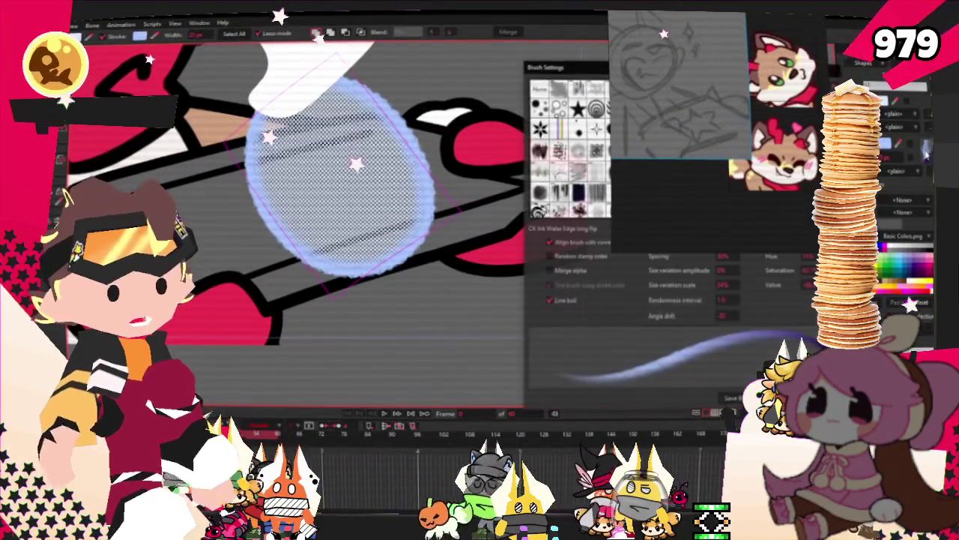
pyautogui.click(539, 88)
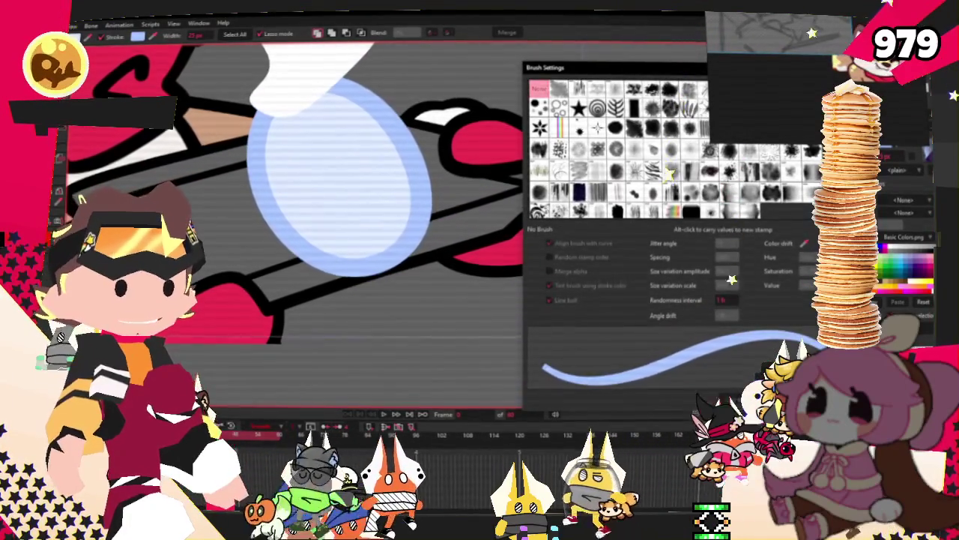
pyautogui.press('Return')
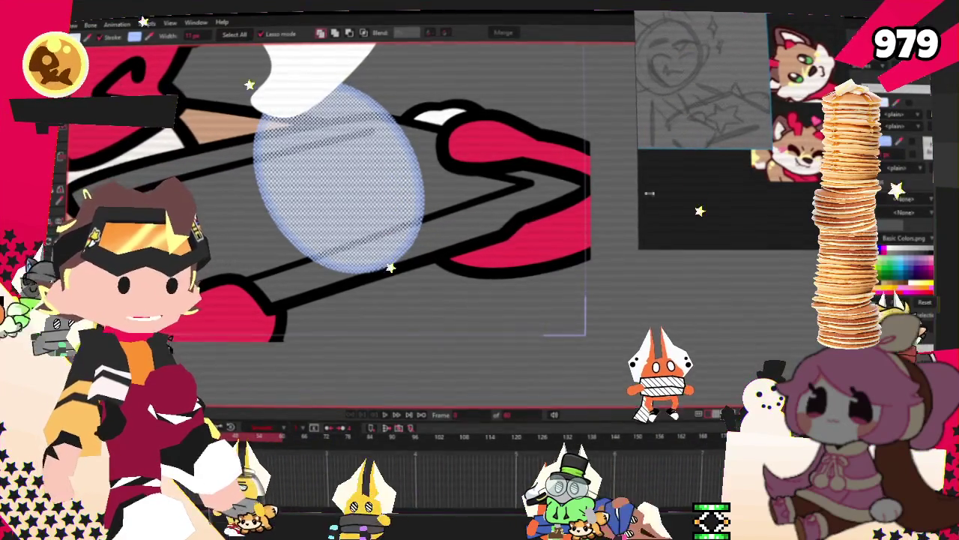
# - Deselect and reselect the oval to check its plain solid black outline
pyautogui.hotkey('ctrl', 'd')
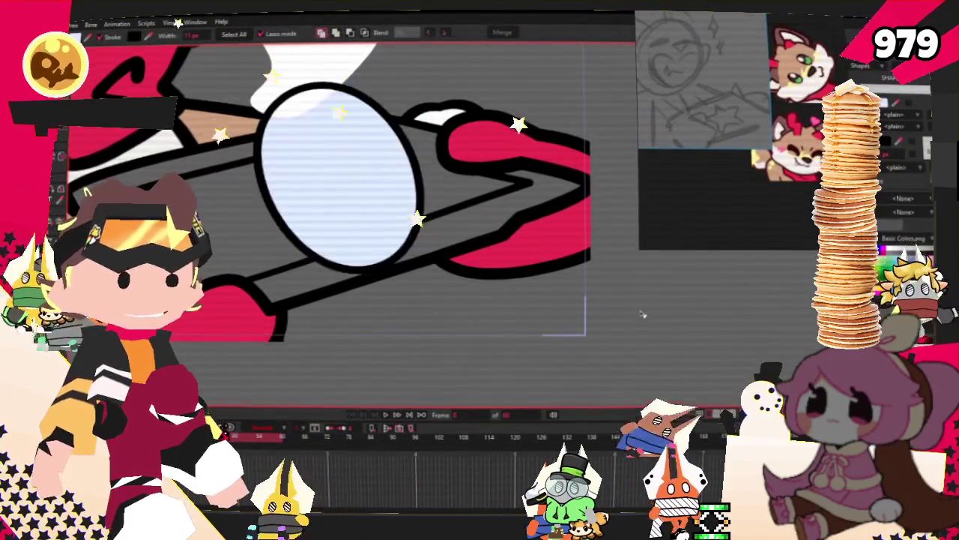
pyautogui.scroll(-3, 306, 260)
pyautogui.scroll(4, 306, 260)
pyautogui.click(420, 317)
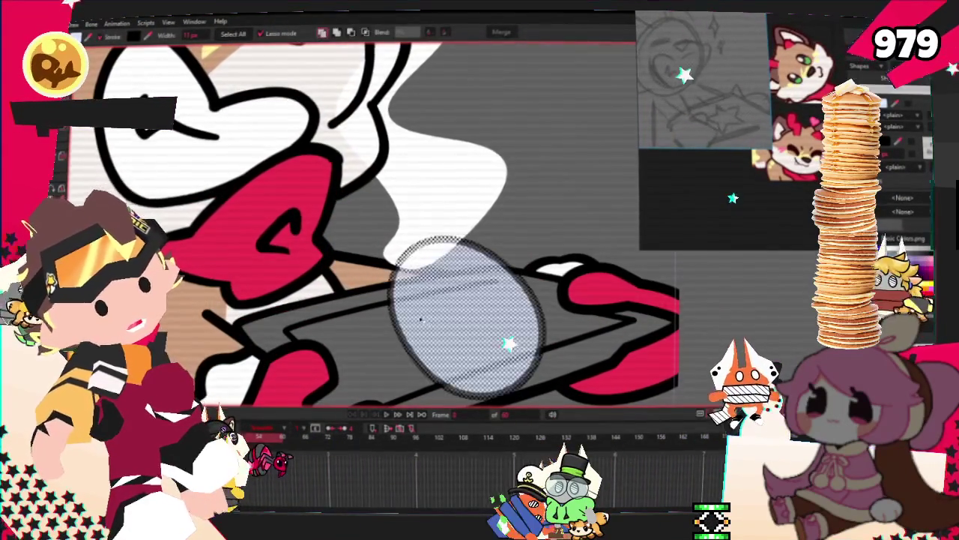
pyautogui.click(681, 191)
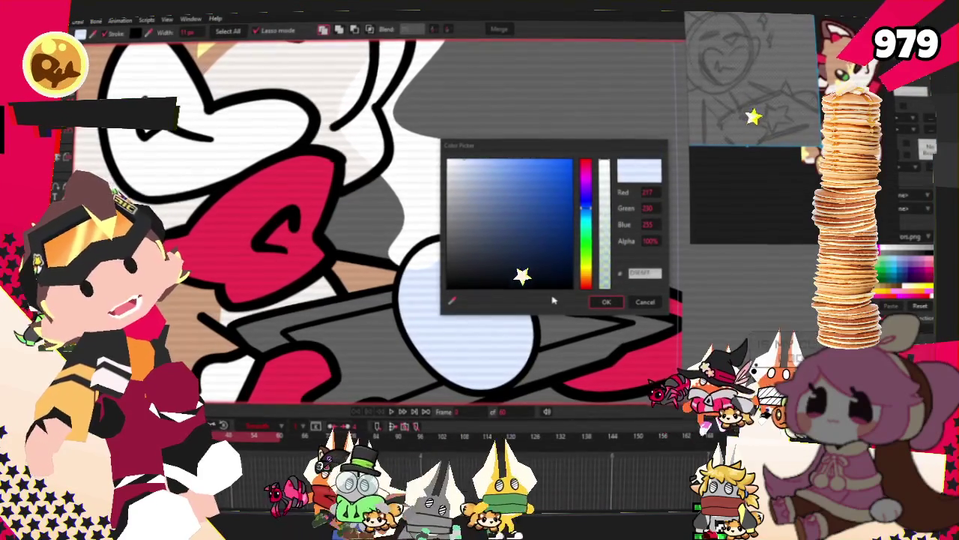
# - Change the oval's fill from pale blue to a chocolate cookie brown and select the shape
pyautogui.moveTo(585, 202)
pyautogui.mouseDown()
pyautogui.moveTo(584, 276)
pyautogui.moveTo(525, 236)
pyautogui.moveTo(493, 228)
pyautogui.mouseUp()
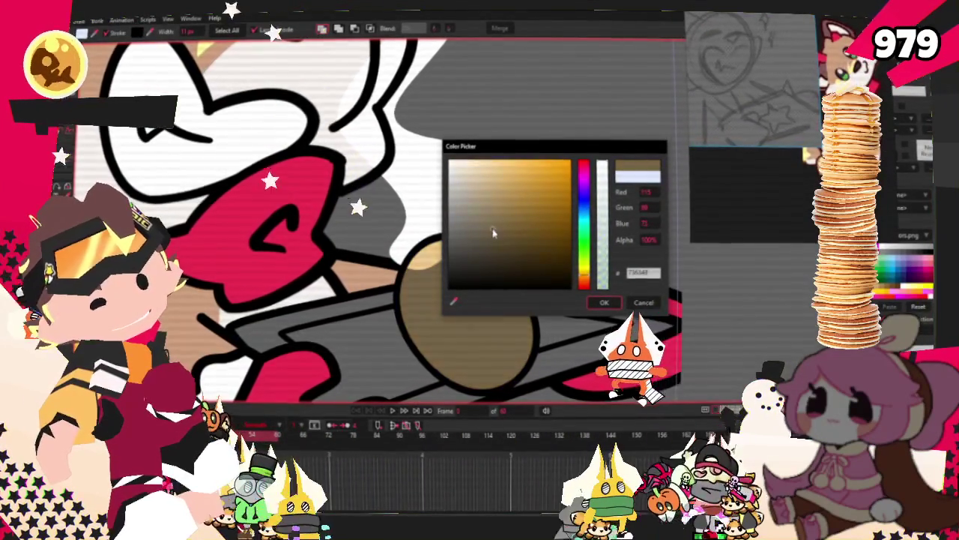
pyautogui.click(587, 164)
pyautogui.click(514, 206)
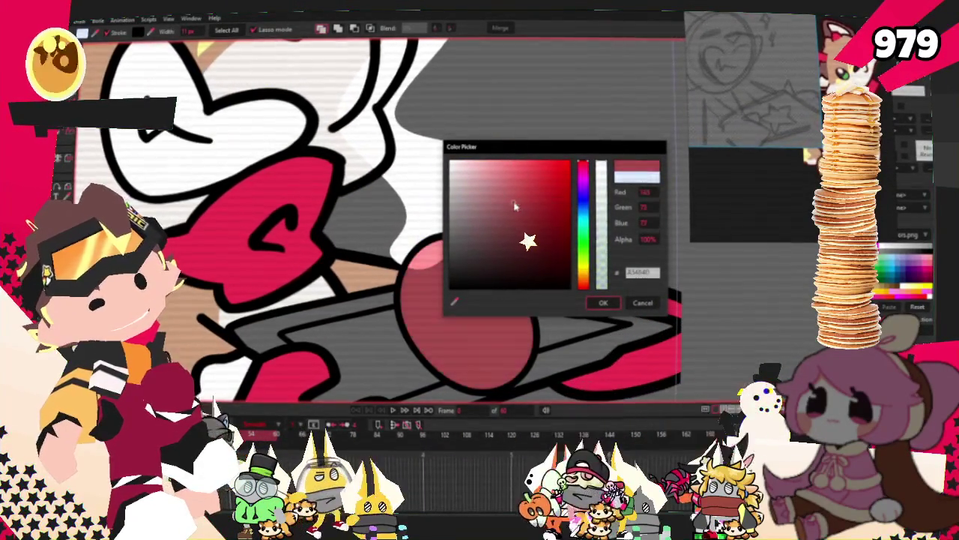
pyautogui.moveTo(583, 201); pyautogui.dragTo(584, 287)
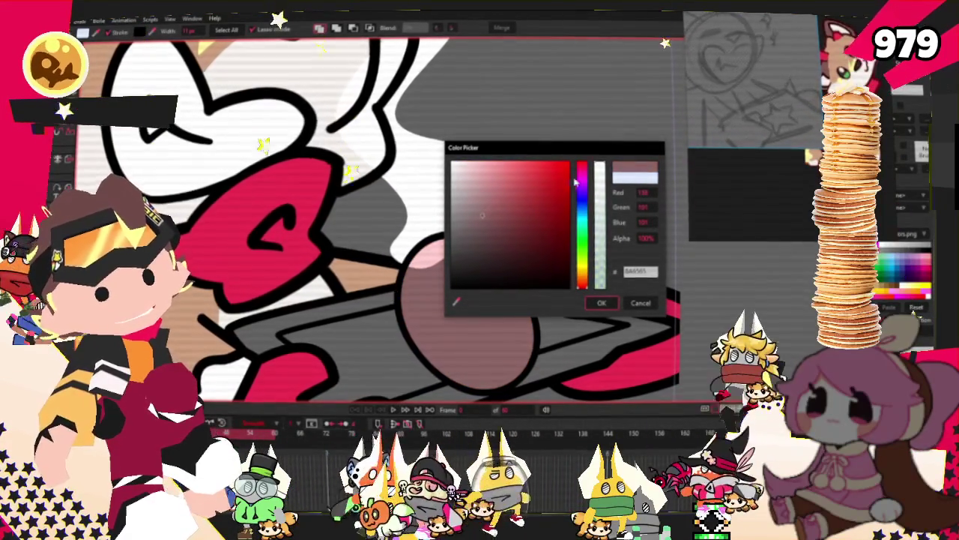
pyautogui.moveTo(581, 290); pyautogui.dragTo(583, 285)
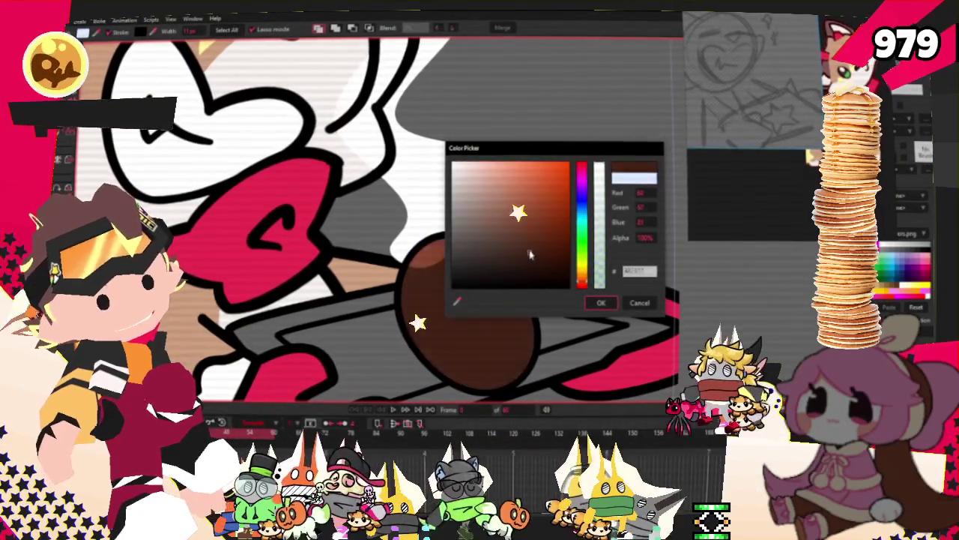
pyautogui.moveTo(519, 235); pyautogui.dragTo(514, 236)
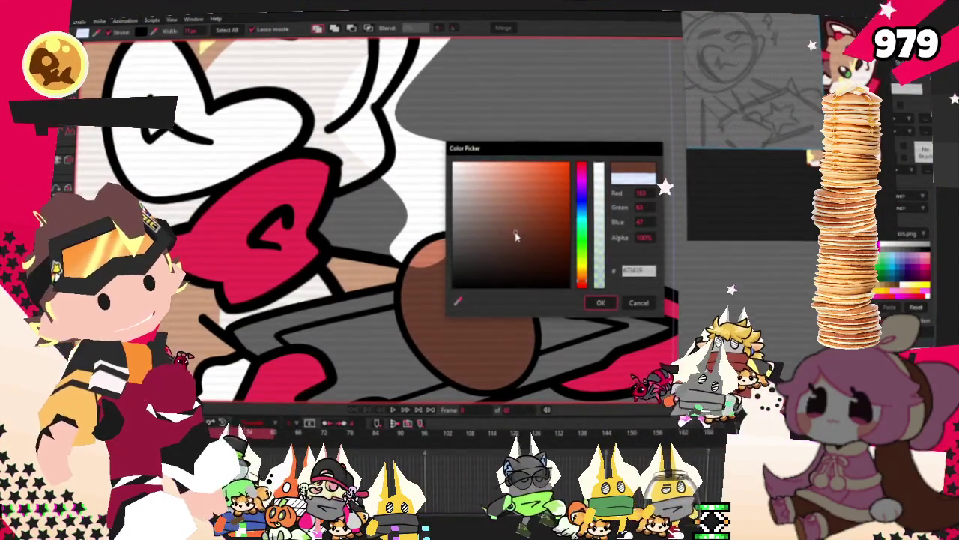
pyautogui.click(600, 303)
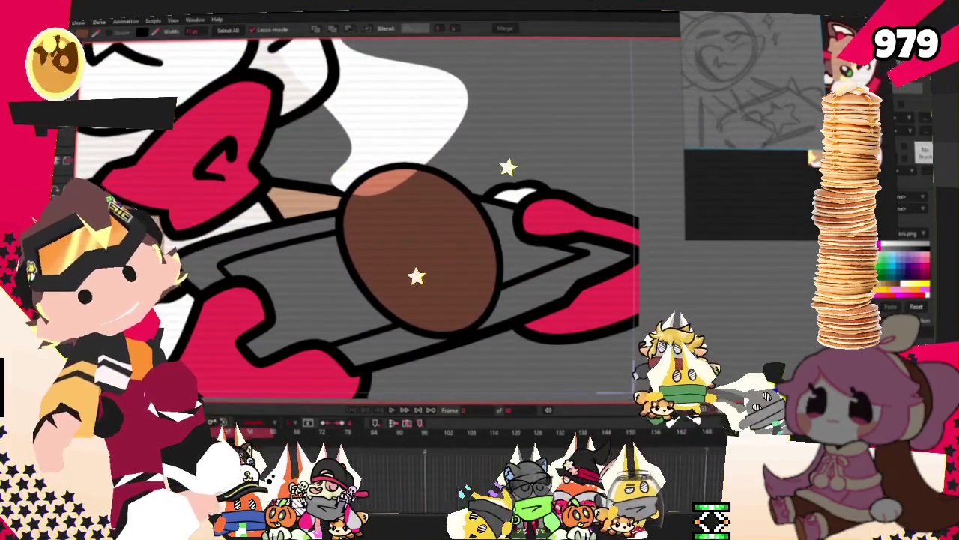
pyautogui.click(426, 219)
# - Rotate the cookie nearly level, enlarge it, and nudge it left and lower on the tray
pyautogui.moveTo(550, 283)
pyautogui.mouseDown()
pyautogui.moveTo(467, 257)
pyautogui.moveTo(511, 247)
pyautogui.mouseUp()
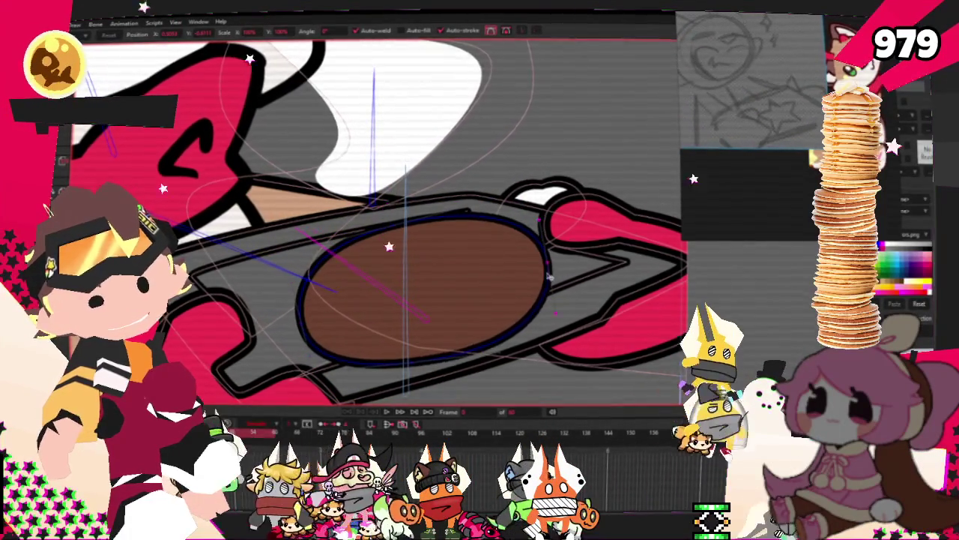
pyautogui.moveTo(314, 273)
pyautogui.mouseDown()
pyautogui.moveTo(292, 266)
pyautogui.moveTo(342, 232)
pyautogui.mouseUp()
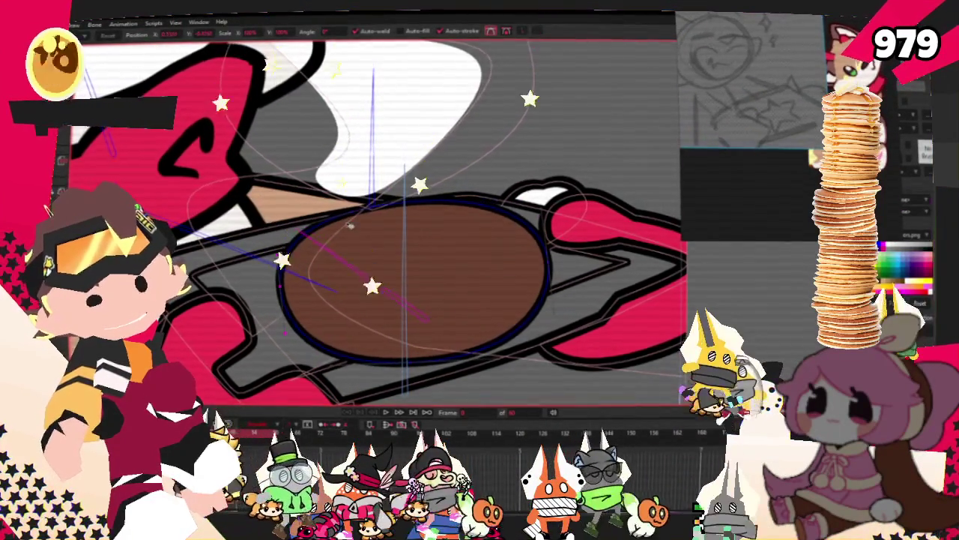
pyautogui.moveTo(465, 267); pyautogui.dragTo(435, 269)
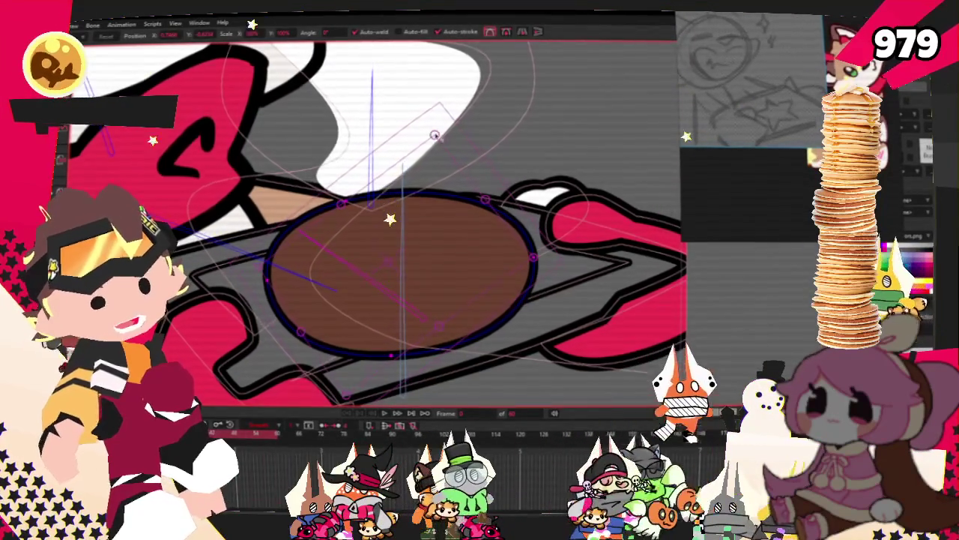
pyautogui.moveTo(432, 133); pyautogui.dragTo(429, 171)
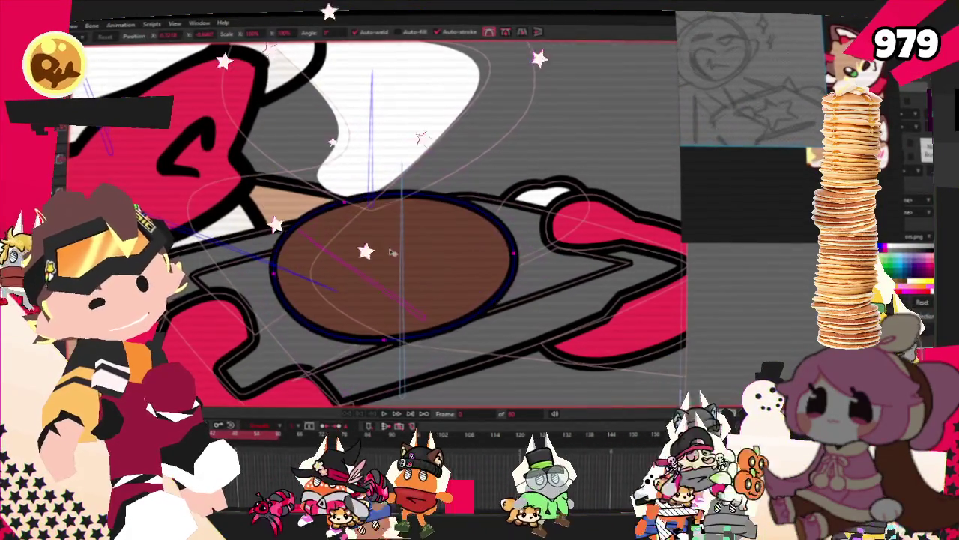
pyautogui.moveTo(390, 263); pyautogui.dragTo(386, 262)
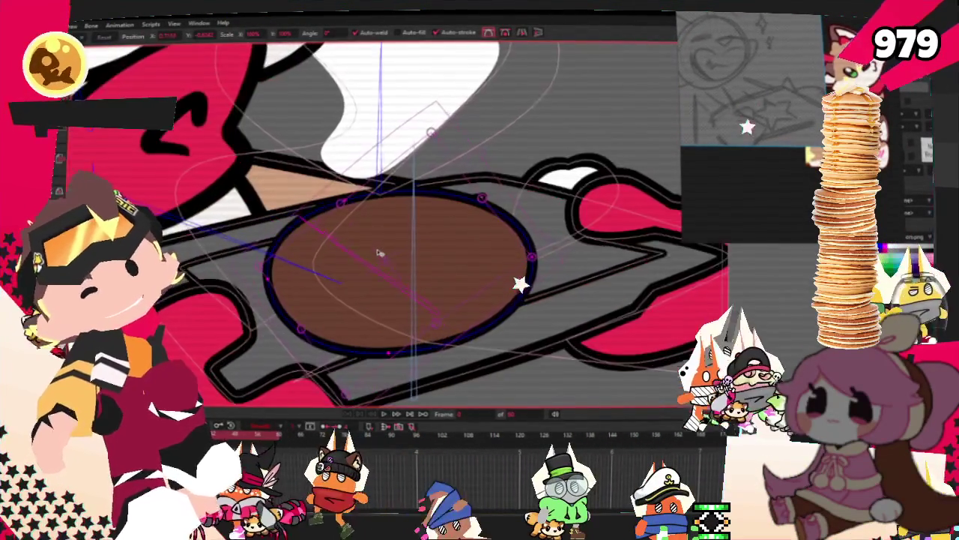
pyautogui.press('e')
pyautogui.scroll(2, 325, 231)
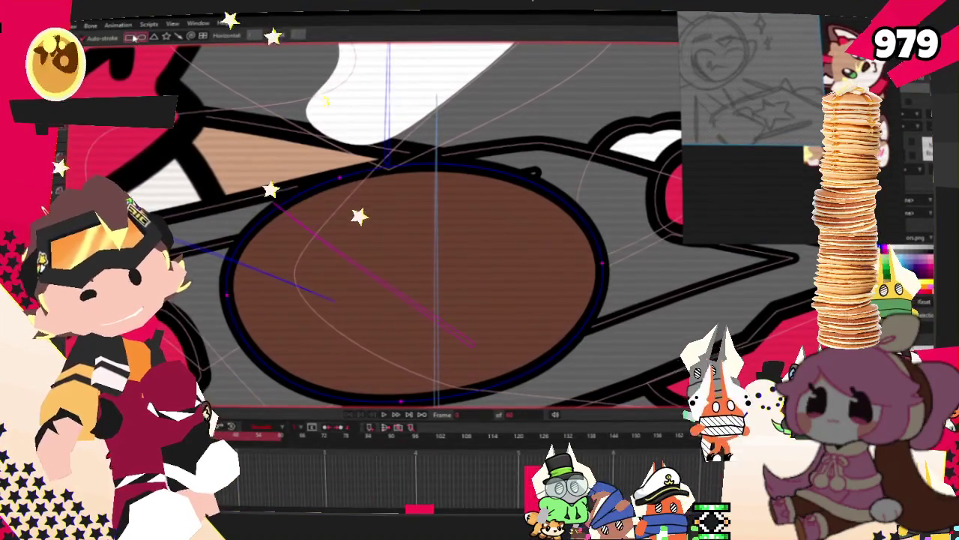
pyautogui.press('b')
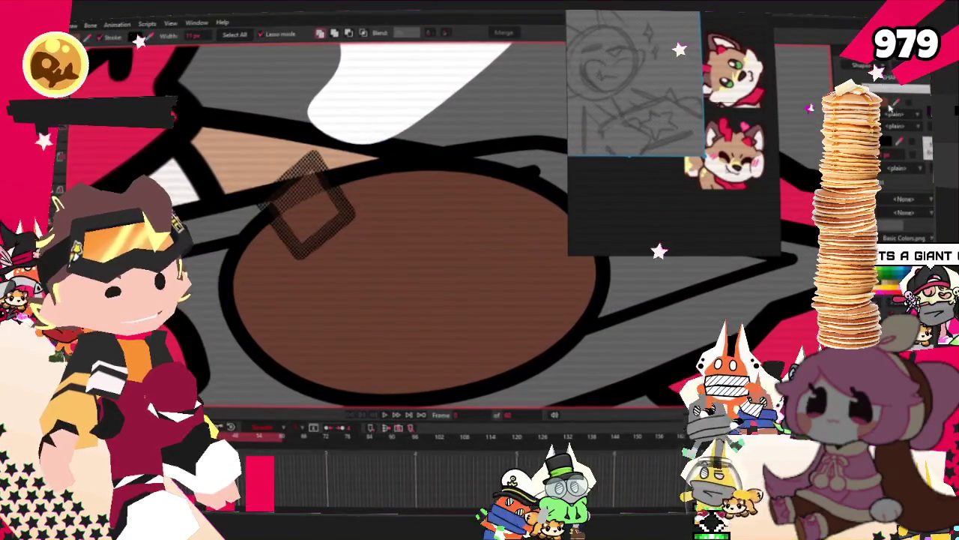
# - Fill the diamond chip dark chocolate brown and lighten the cookie's brown fill
pyautogui.click(137, 36)
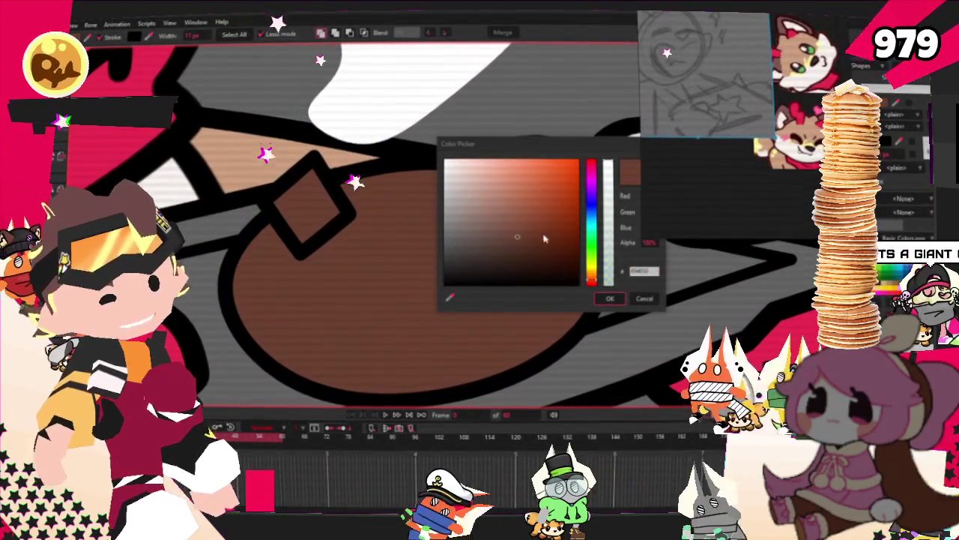
pyautogui.click(535, 248)
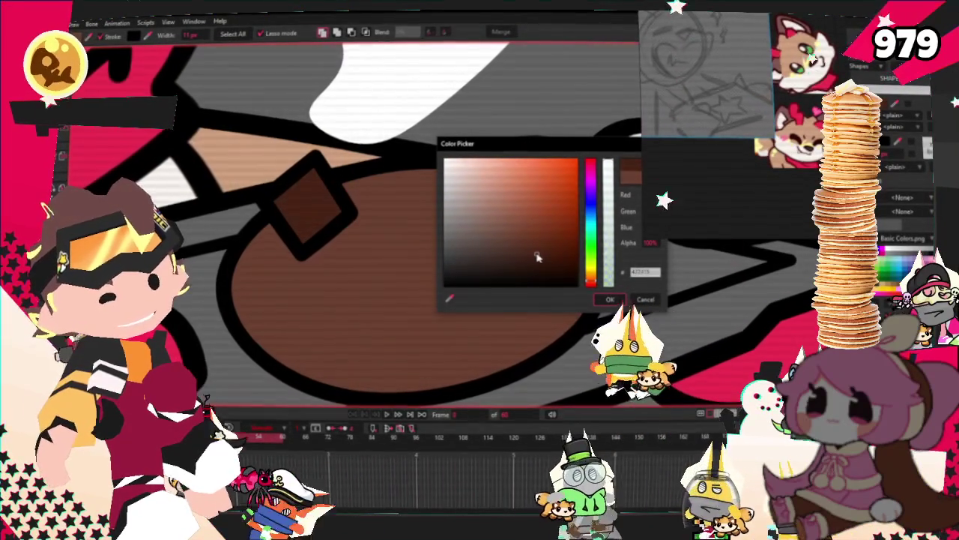
pyautogui.press('Return')
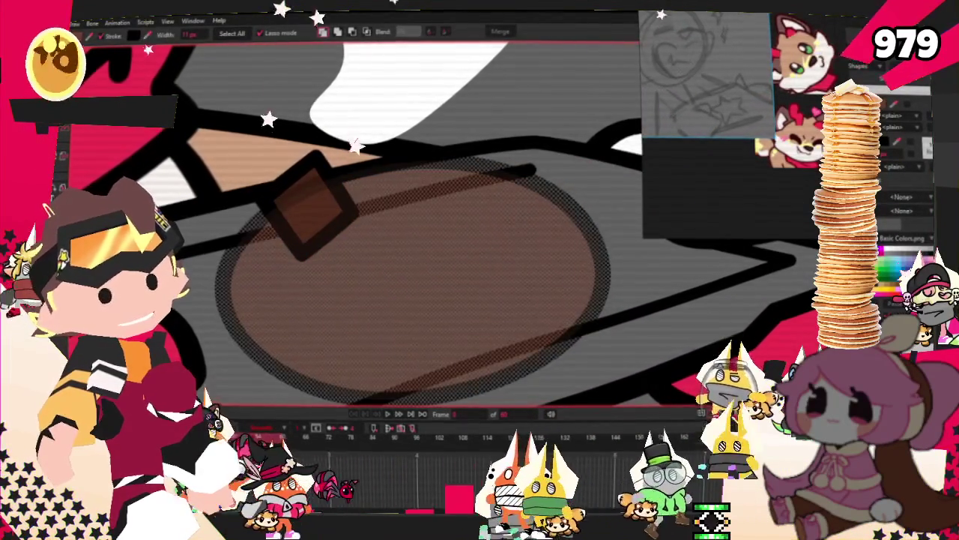
pyautogui.moveTo(514, 232)
pyautogui.mouseDown()
pyautogui.moveTo(491, 227)
pyautogui.moveTo(517, 218)
pyautogui.mouseUp()
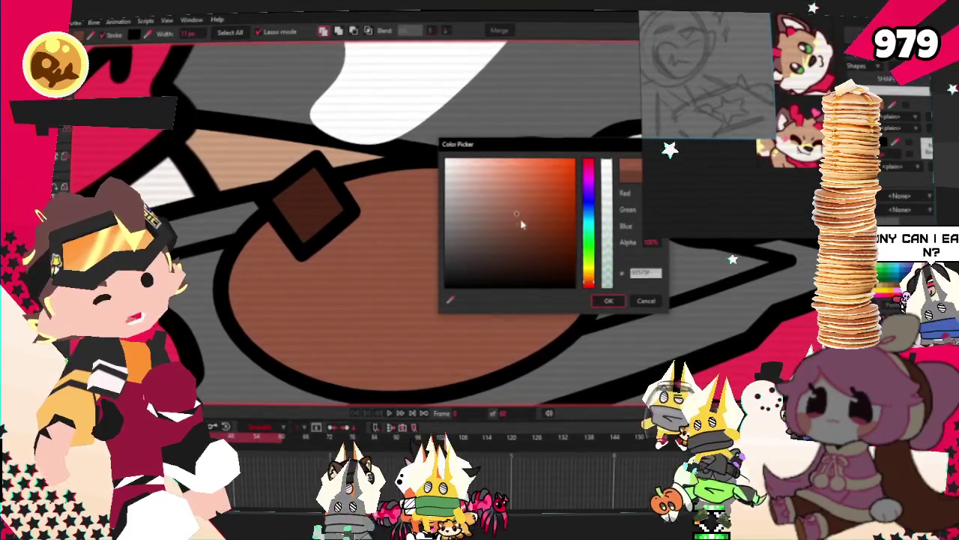
pyautogui.click(608, 301)
pyautogui.press('t')
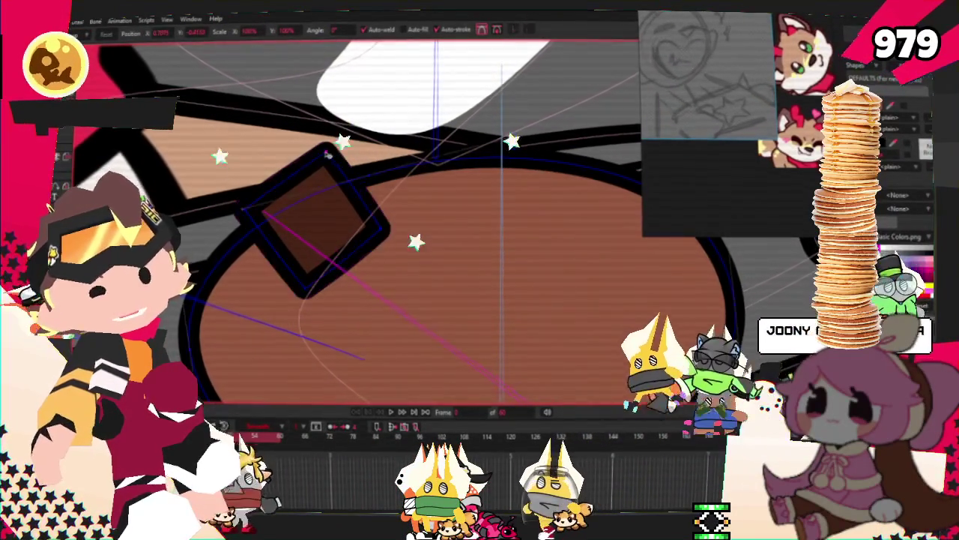
# - Narrow the chocolate chip, then paste a second chip at a flatter horizontal angle
pyautogui.moveTo(256, 220)
pyautogui.mouseDown()
pyautogui.moveTo(320, 243)
pyautogui.moveTo(404, 333)
pyautogui.moveTo(414, 331)
pyautogui.moveTo(264, 266)
pyautogui.moveTo(358, 355)
pyautogui.mouseUp()
pyautogui.scroll(-2, 352, 252)
pyautogui.hotkey('ctrl', 'c')
pyautogui.hotkey('ctrl', 'v')
pyautogui.scroll(2, 414, 330)
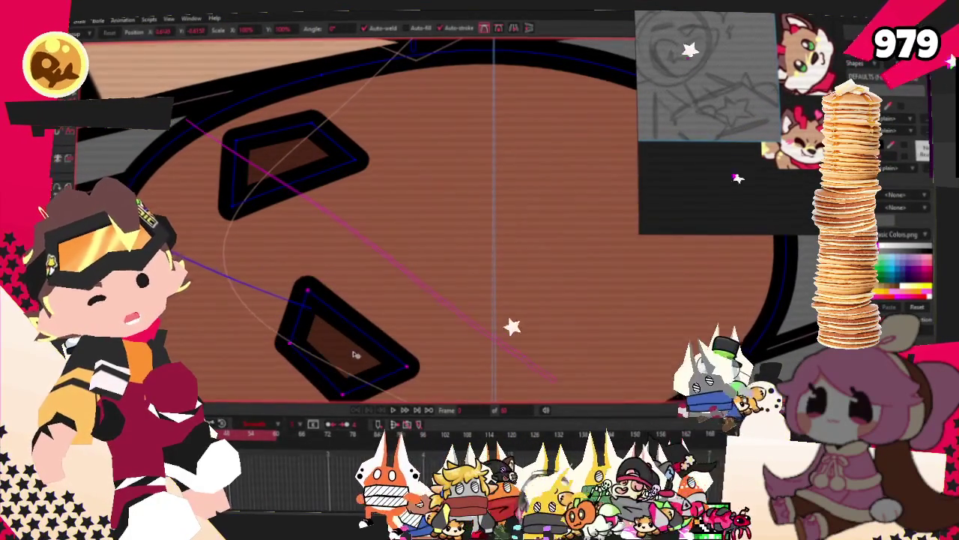
pyautogui.moveTo(292, 345); pyautogui.dragTo(407, 380)
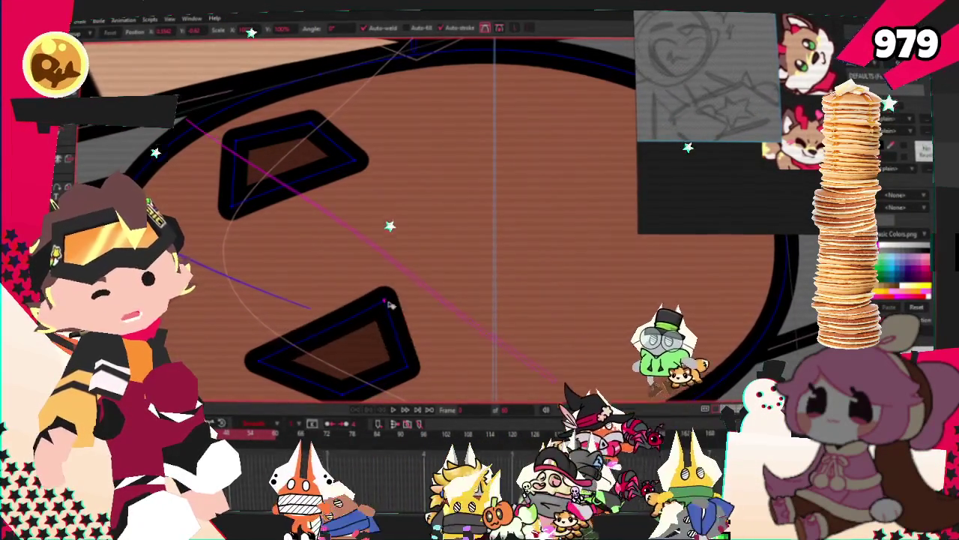
# - Paste a third chip on the cookie's right side and a fourth in its middle
pyautogui.scroll(-2, 363, 357)
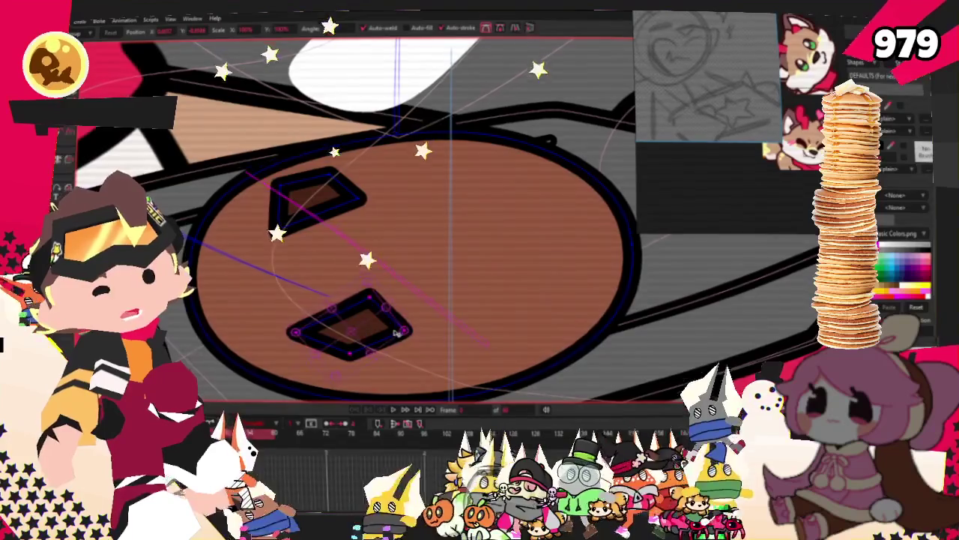
pyautogui.hotkey('ctrl', 'c')
pyautogui.hotkey('ctrl', 'v')
pyautogui.moveTo(348, 323); pyautogui.dragTo(577, 236)
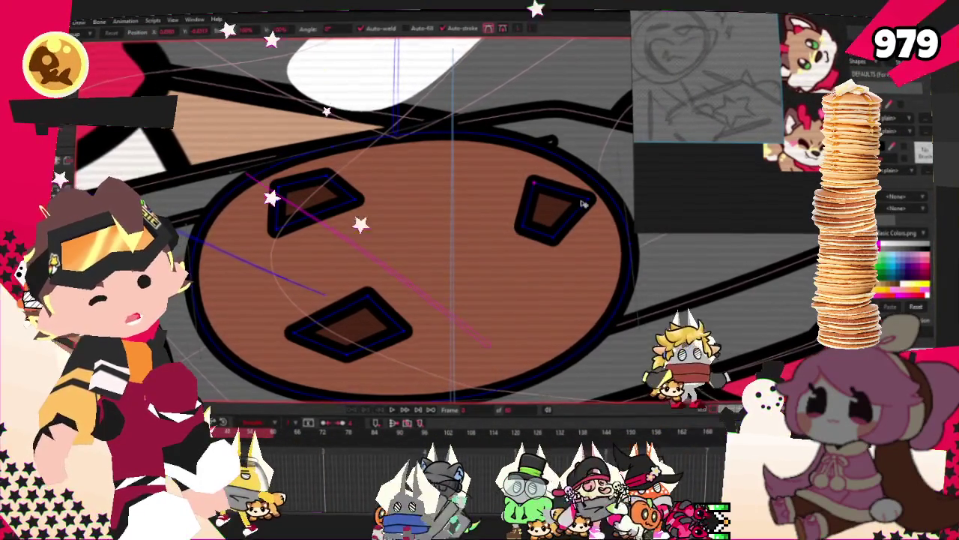
pyautogui.hotkey('ctrl', 'v')
pyautogui.moveTo(572, 213)
pyautogui.mouseDown()
pyautogui.moveTo(438, 257)
pyautogui.moveTo(482, 199)
pyautogui.mouseUp()
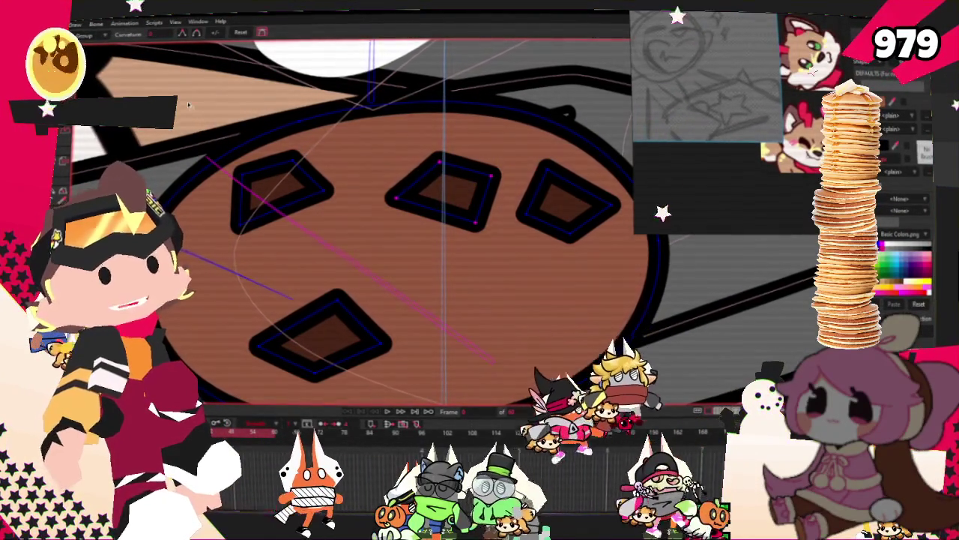
# - Round off the corners of the middle chocolate chip with the Curvature tool
pyautogui.press('c')
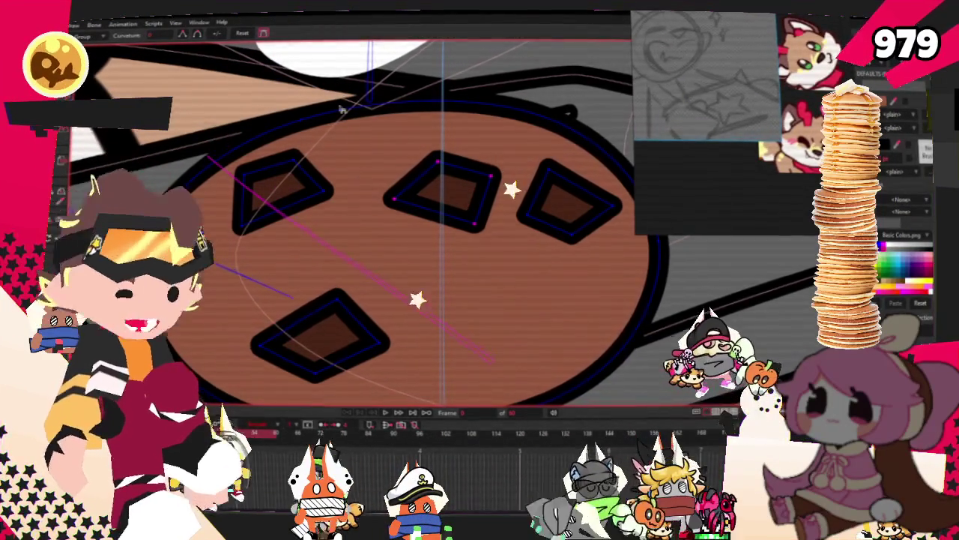
pyautogui.click(475, 222)
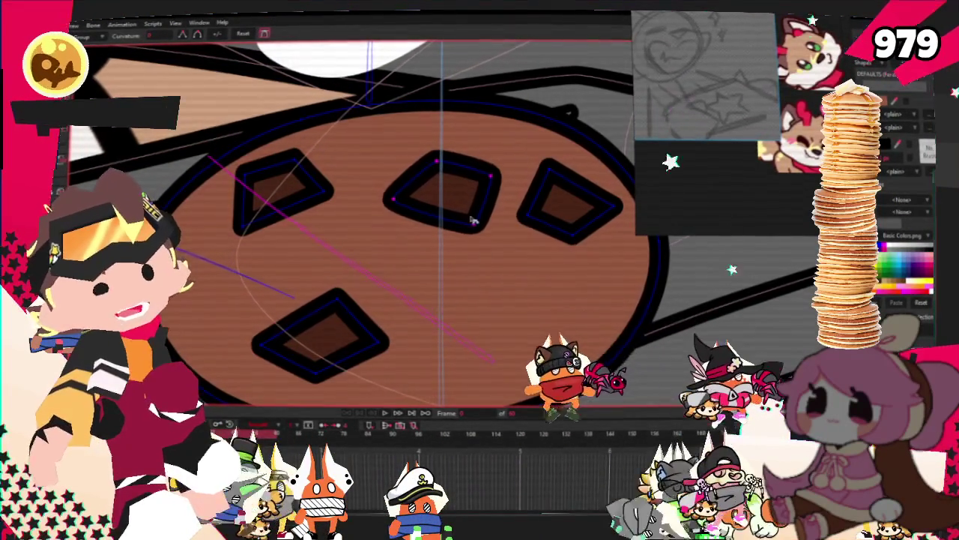
pyautogui.press('g')
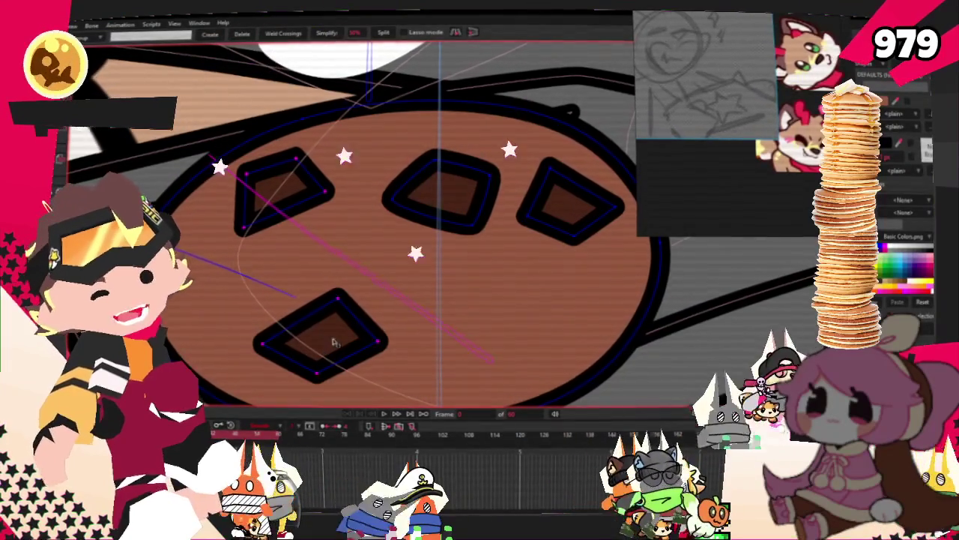
pyautogui.press('c')
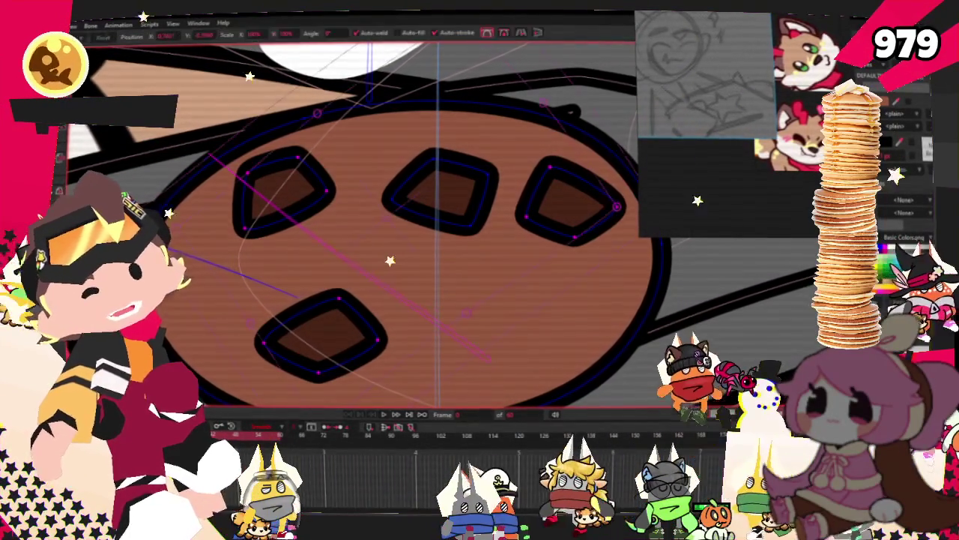
# - Paste a fifth chocolate chip and place it among the lower chips
pyautogui.hotkey('ctrl', 'v')
pyautogui.scroll(1, 443, 195)
pyautogui.moveTo(502, 234); pyautogui.dragTo(513, 331)
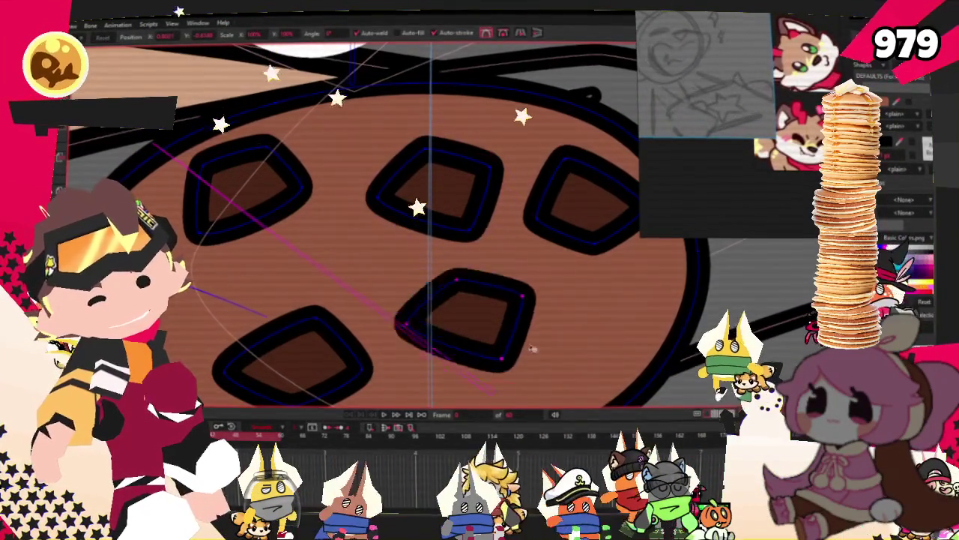
pyautogui.scroll(-1, 513, 331)
pyautogui.moveTo(491, 300)
pyautogui.mouseDown()
pyautogui.moveTo(420, 308)
pyautogui.moveTo(459, 315)
pyautogui.moveTo(439, 306)
pyautogui.moveTo(549, 281)
pyautogui.mouseUp()
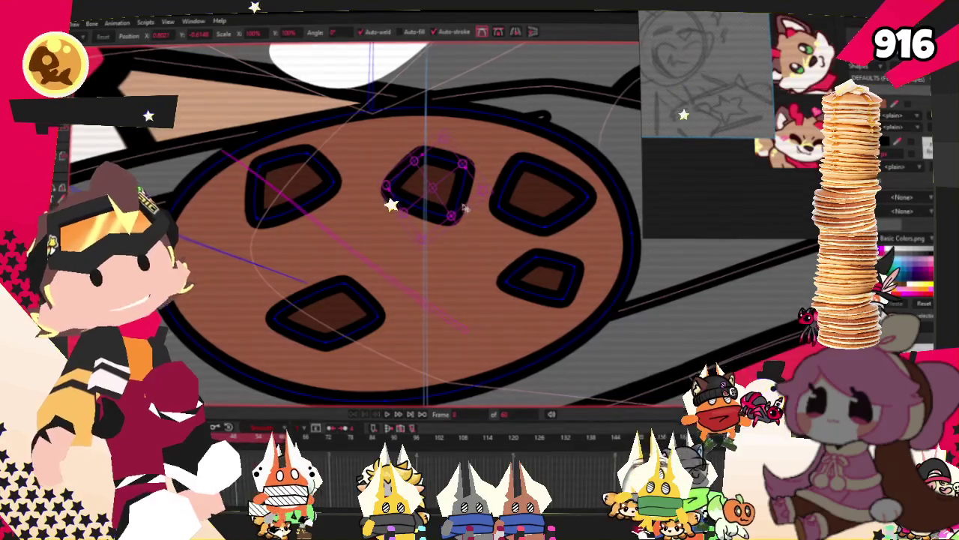
# - Shrink the top-middle chip and widen and tilt the bottom-left chip
pyautogui.scroll(1, 467, 209)
pyautogui.click(451, 180)
pyautogui.moveTo(488, 191); pyautogui.dragTo(384, 164)
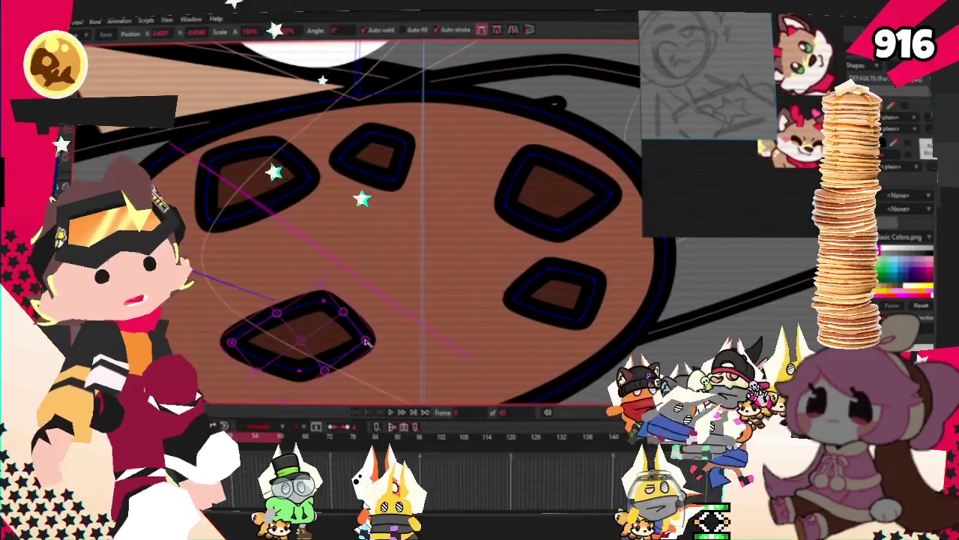
pyautogui.moveTo(366, 342); pyautogui.dragTo(355, 355)
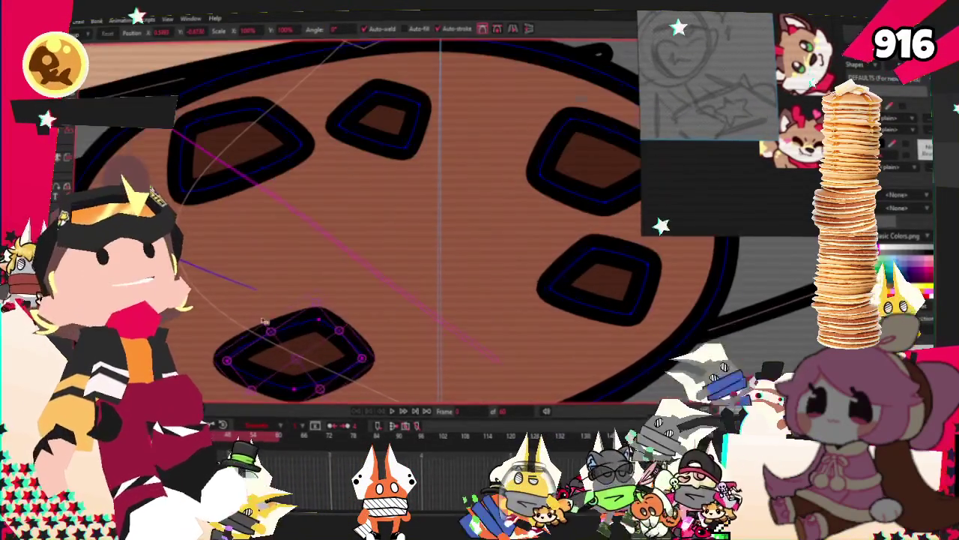
pyautogui.scroll(-3, 353, 351)
pyautogui.press('f')
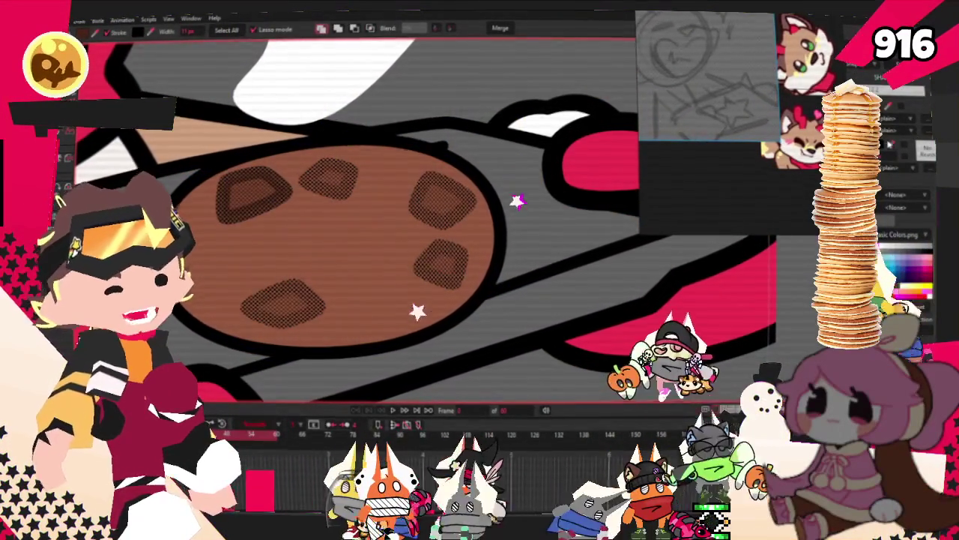
# - Give the lower chocolate chips the halftone texture
pyautogui.click(886, 145)
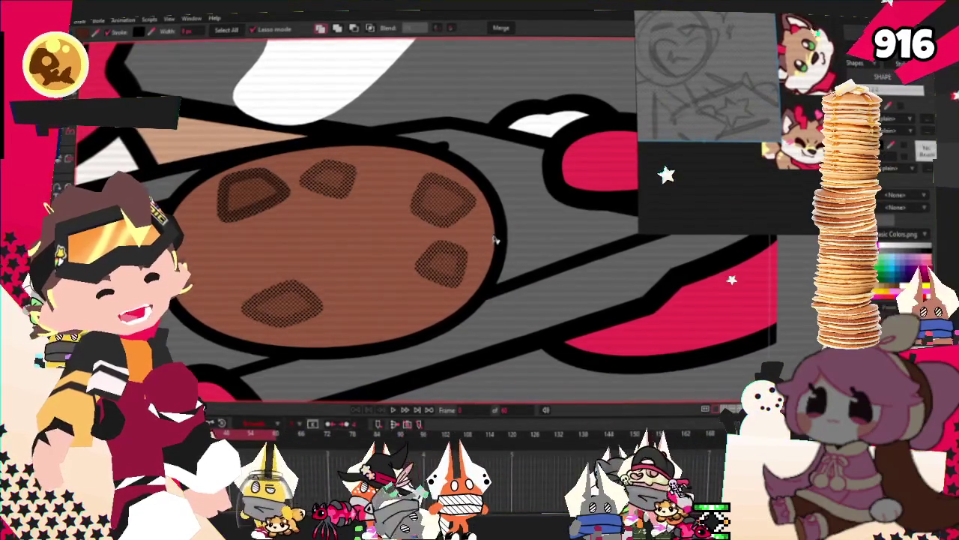
pyautogui.scroll(-2, 470, 251)
pyautogui.scroll(-3, 419, 277)
pyautogui.scroll(3, 420, 277)
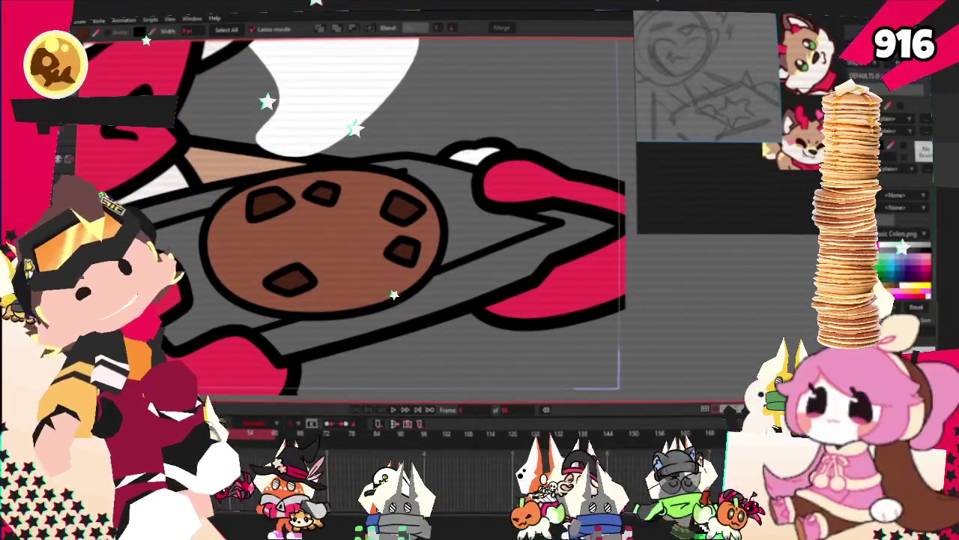
# - Move and rotate the top chocolate chip downward on the cookie
pyautogui.press('t')
pyautogui.scroll(2, 305, 162)
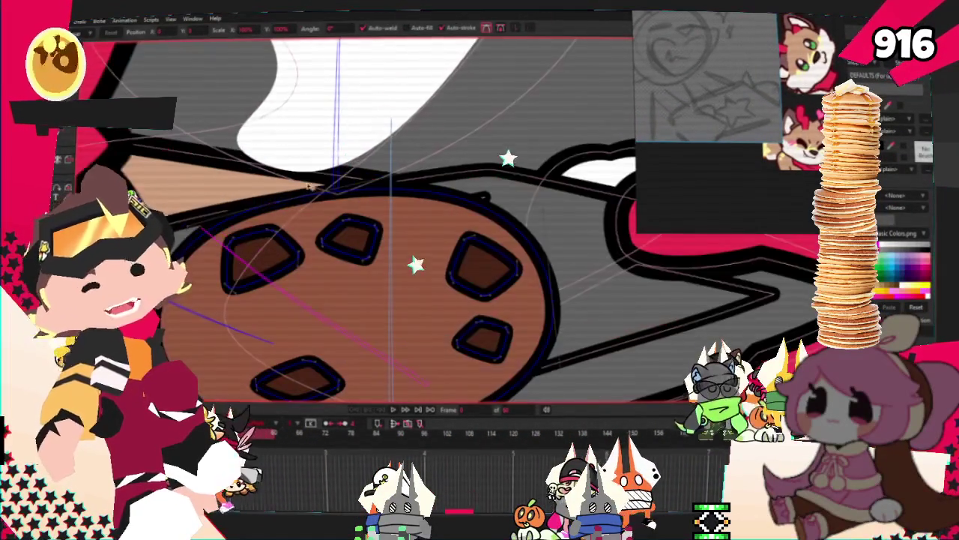
pyautogui.click(358, 238)
pyautogui.scroll(2, 240, 272)
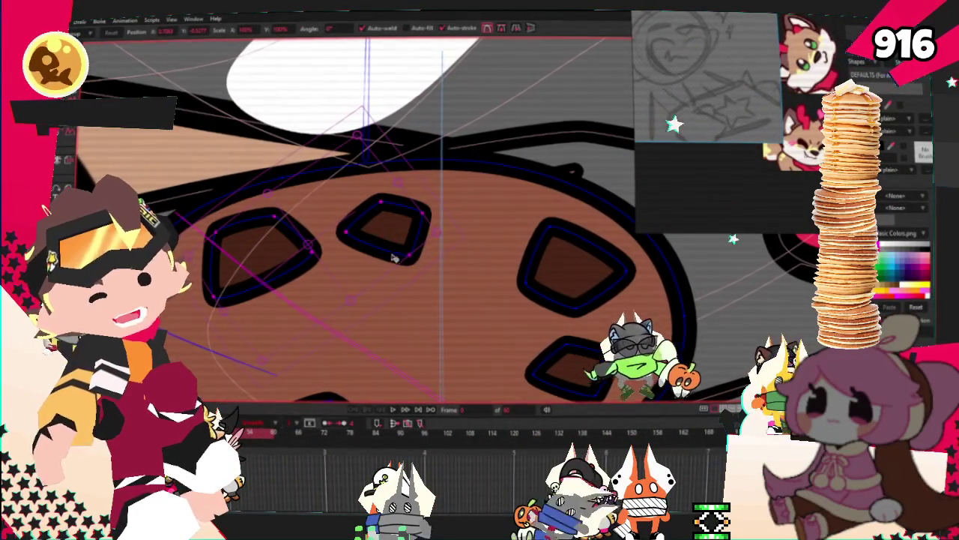
pyautogui.moveTo(408, 260)
pyautogui.mouseDown()
pyautogui.moveTo(384, 298)
pyautogui.moveTo(464, 289)
pyautogui.mouseUp()
pyautogui.scroll(-3, 582, 281)
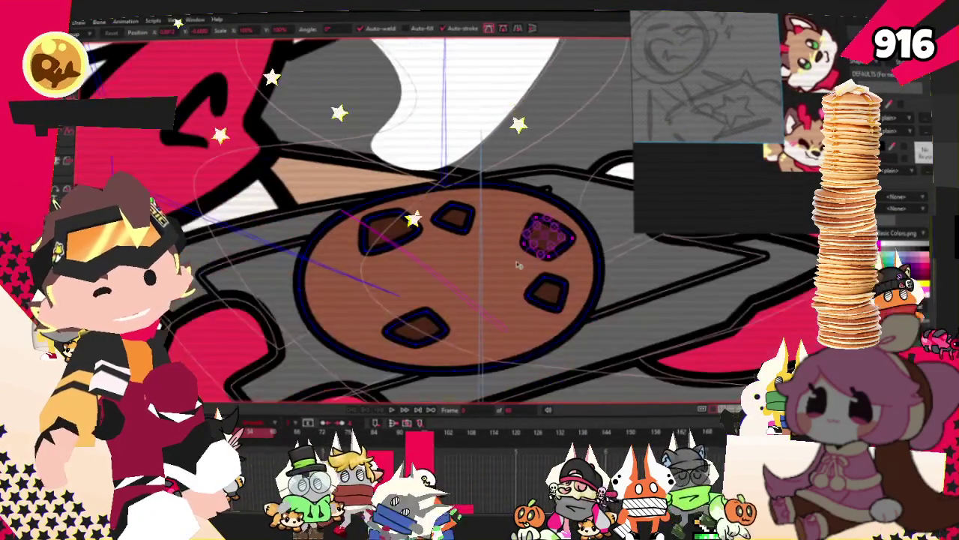
pyautogui.scroll(2, 525, 248)
# - Rotate the centre chip to a new angle and shift the centre and bottom chips down-left
pyautogui.click(446, 280)
pyautogui.press('t')
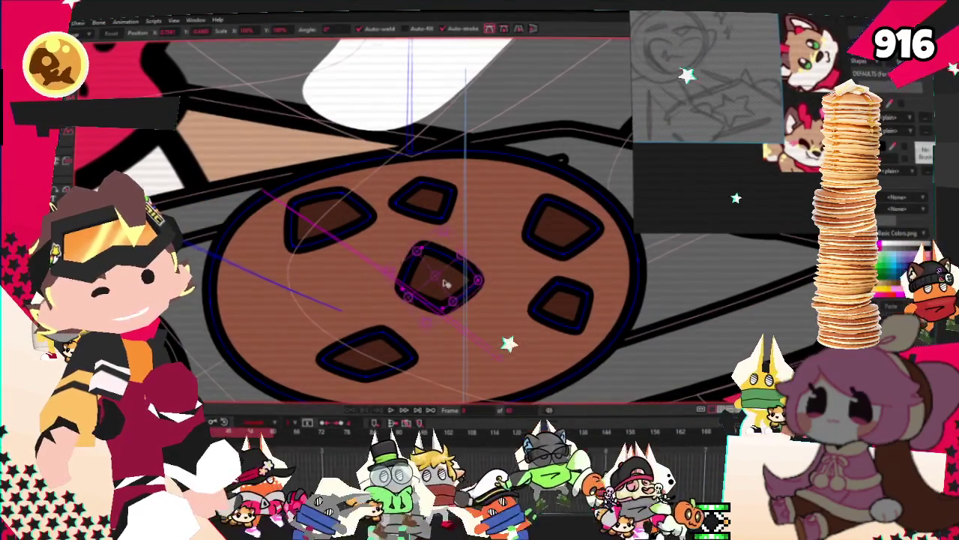
pyautogui.moveTo(471, 296); pyautogui.dragTo(360, 262)
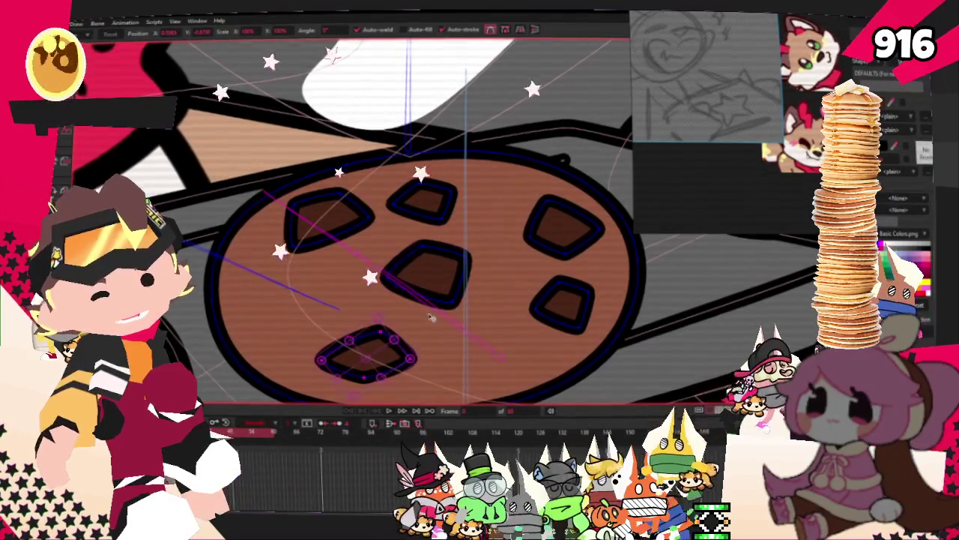
pyautogui.moveTo(438, 290); pyautogui.dragTo(424, 308)
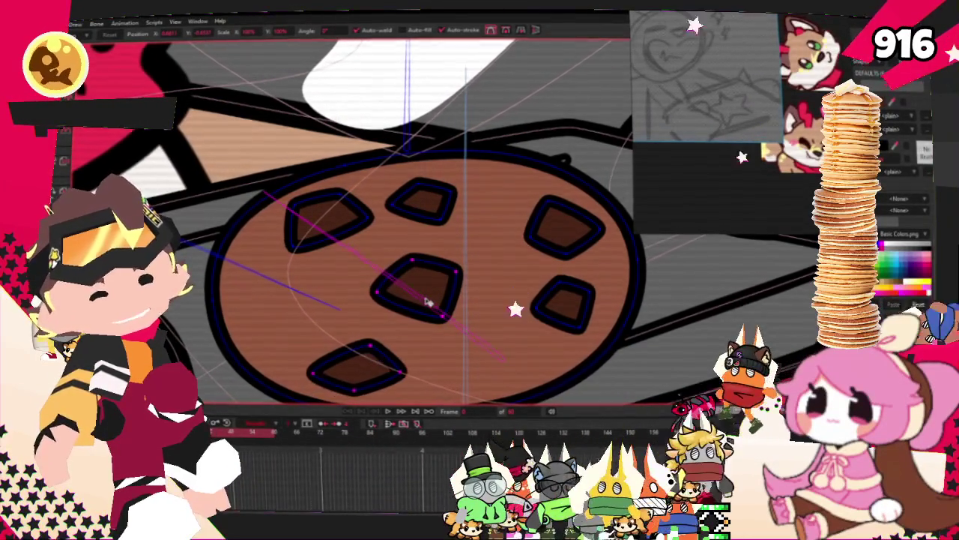
pyautogui.scroll(-2, 278, 235)
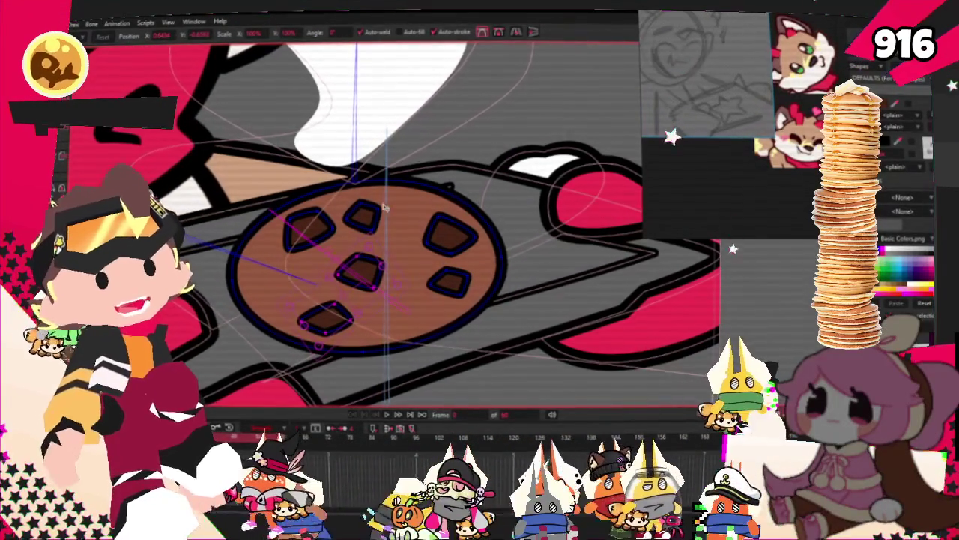
pyautogui.scroll(3, 360, 195)
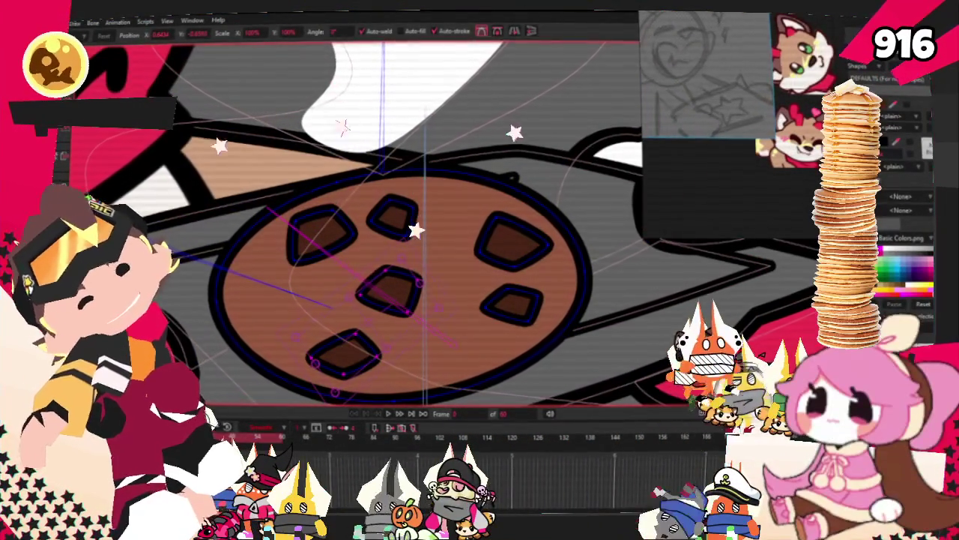
pyautogui.scroll(-3, 529, 240)
pyautogui.scroll(1, 274, 258)
pyautogui.scroll(2, 398, 287)
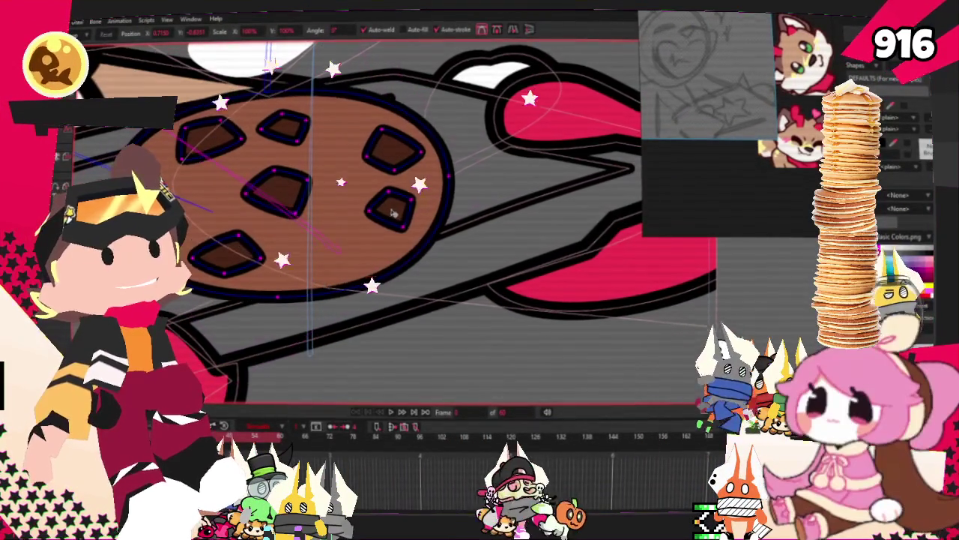
pyautogui.scroll(-2, 395, 202)
pyautogui.scroll(1, 250, 279)
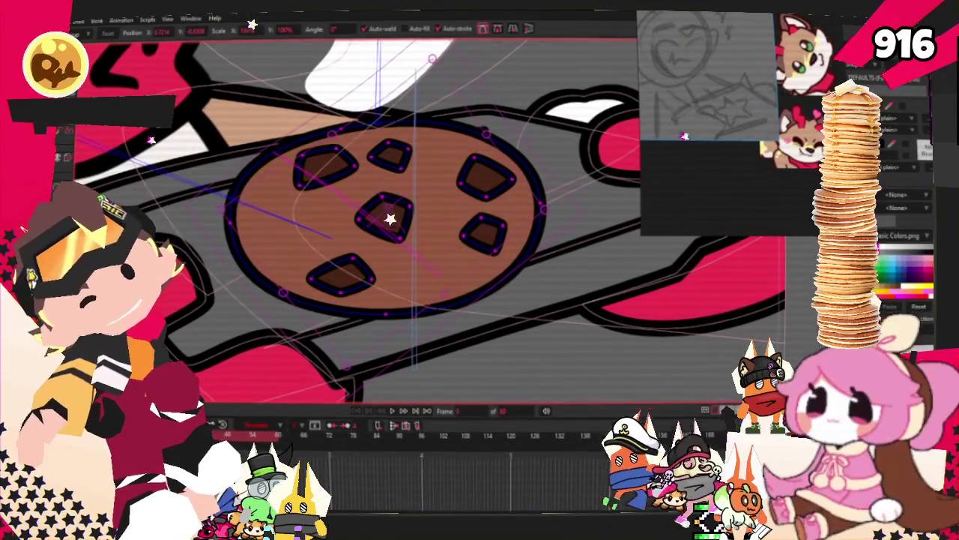
# - Activate the stroke tool showing Width, Opacity and Magnet options, zooming around the cookie
pyautogui.press('g')
pyautogui.press('w')
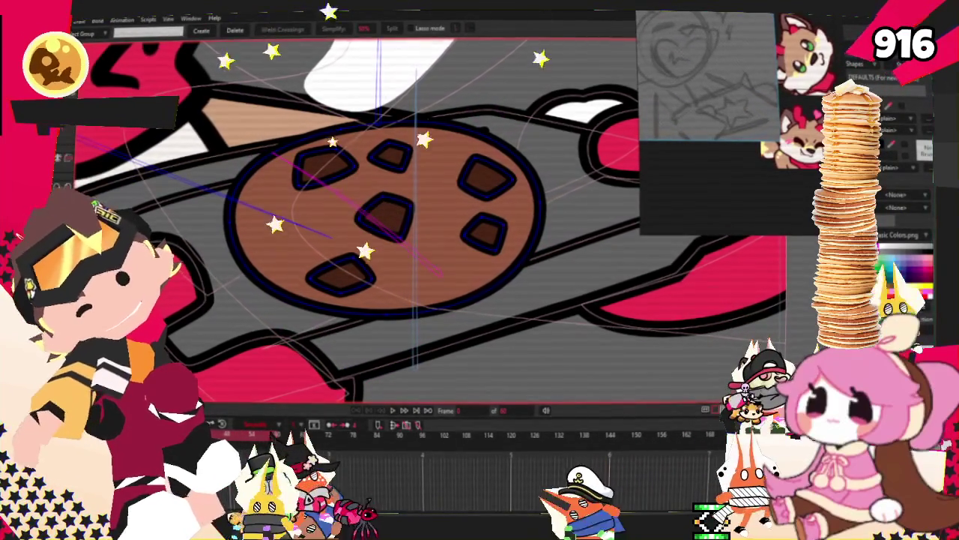
pyautogui.scroll(1, 384, 322)
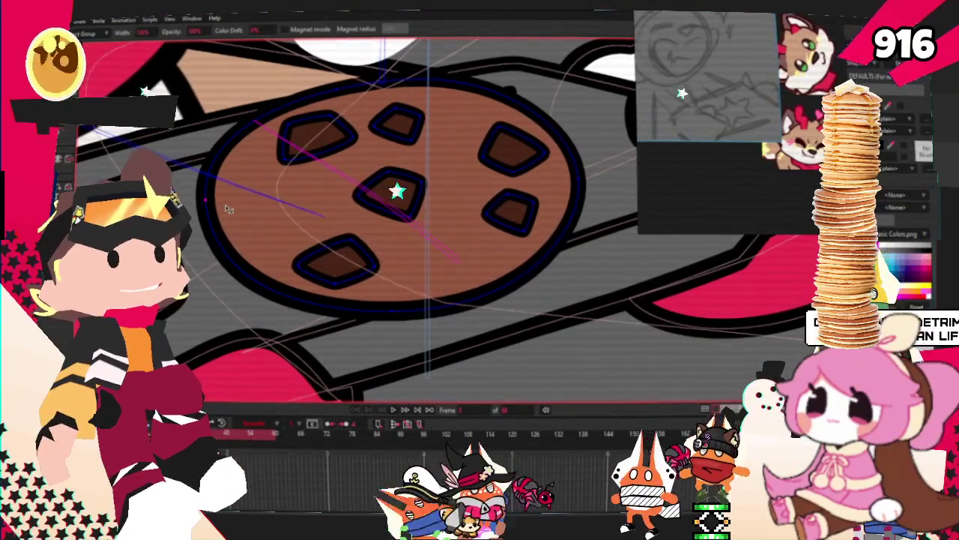
pyautogui.scroll(-2, 360, 235)
pyautogui.scroll(-1, 360, 235)
pyautogui.scroll(1, 315, 225)
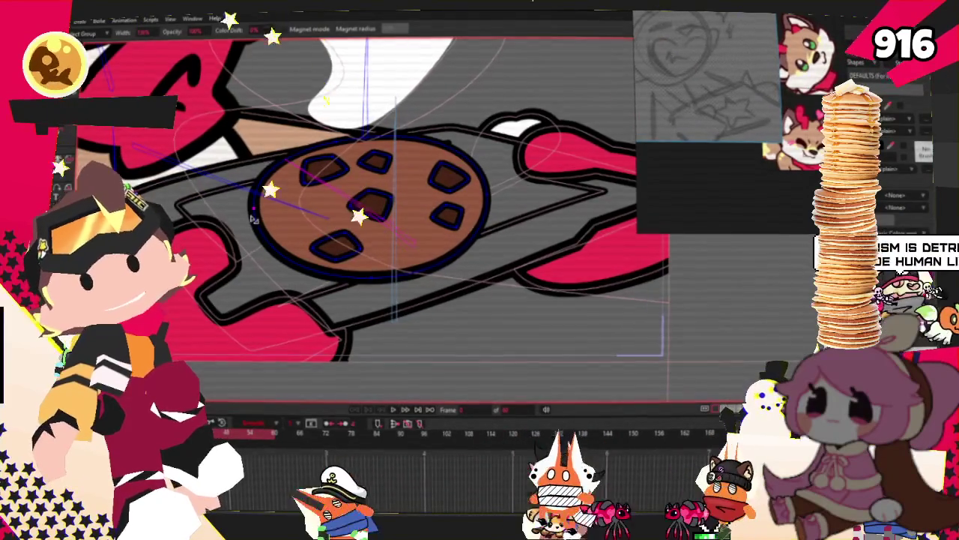
pyautogui.scroll(-2, 261, 215)
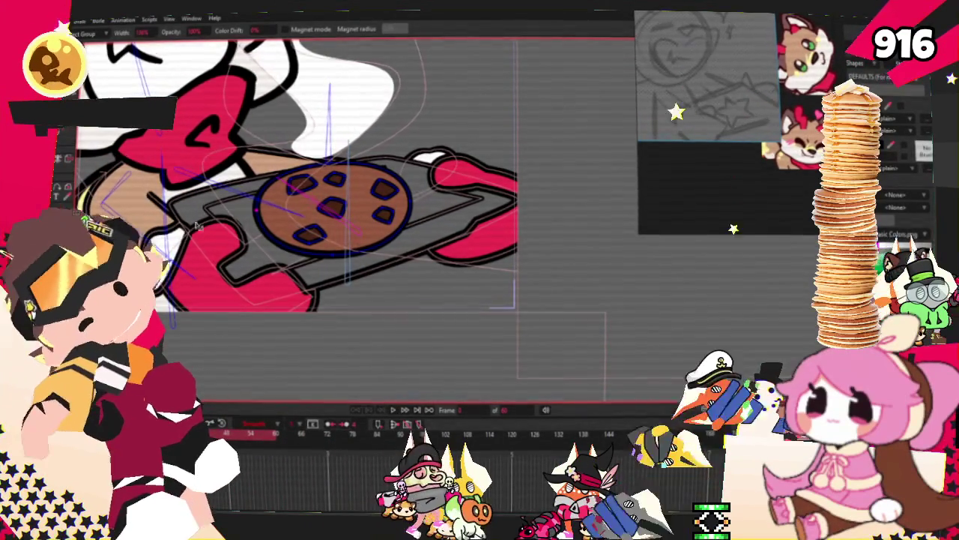
# - Step back one frame in the fox animation and switch to Select Bone
pyautogui.scroll(-3, 431, 328)
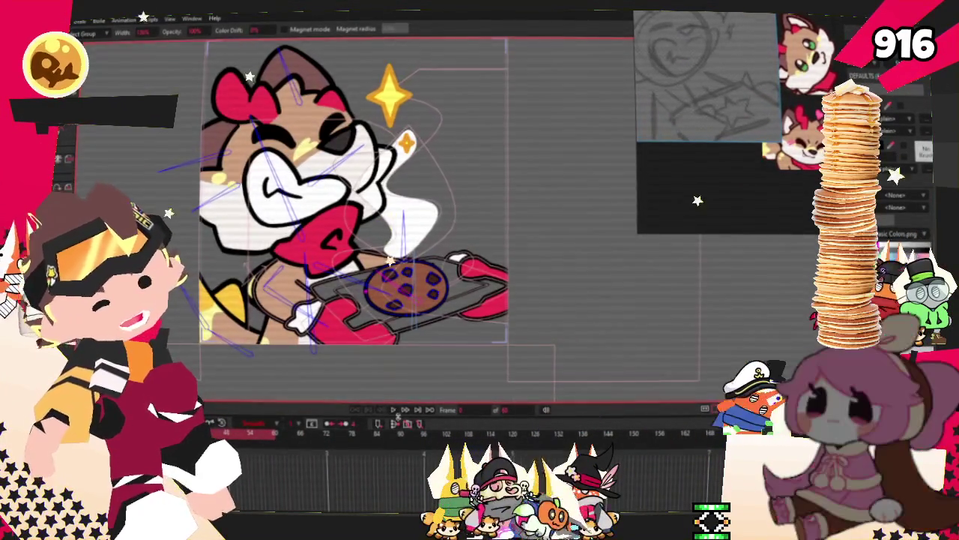
pyautogui.press(',')
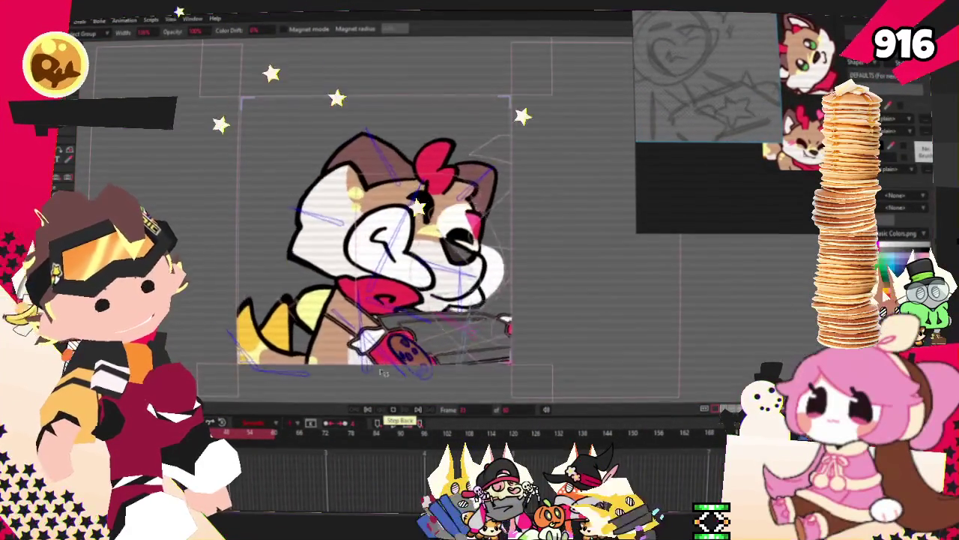
pyautogui.scroll(5, 397, 378)
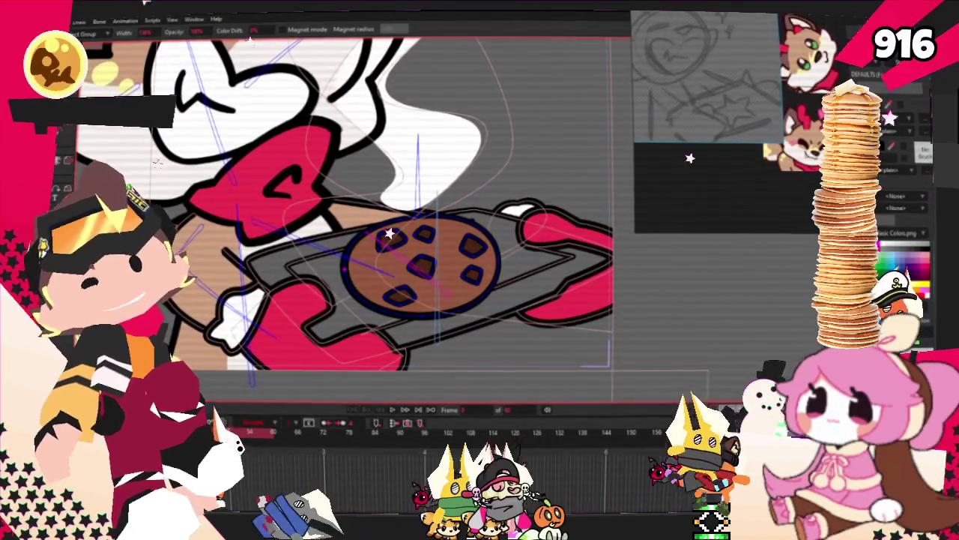
pyautogui.press('b')
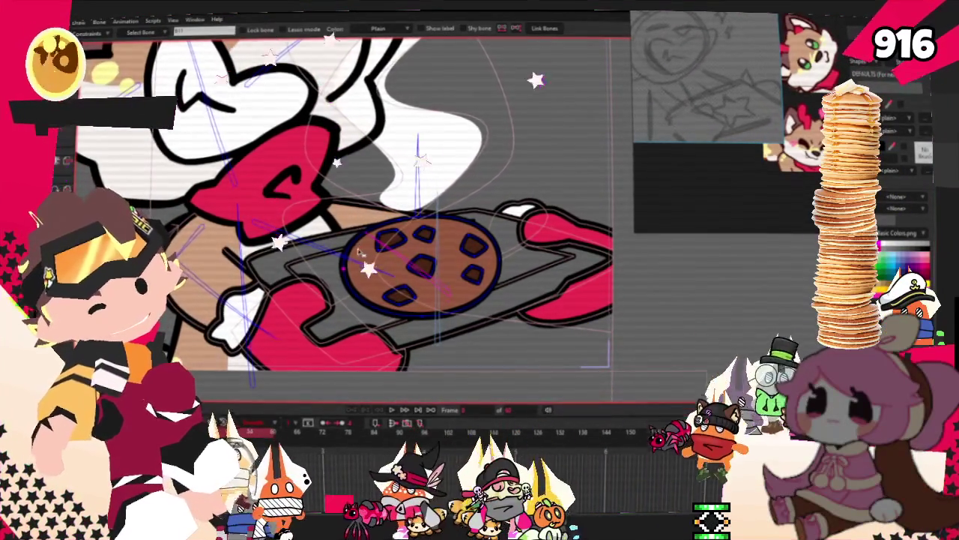
# - Zoom in on the cookie's points and step forward one frame
pyautogui.scroll(2, 345, 229)
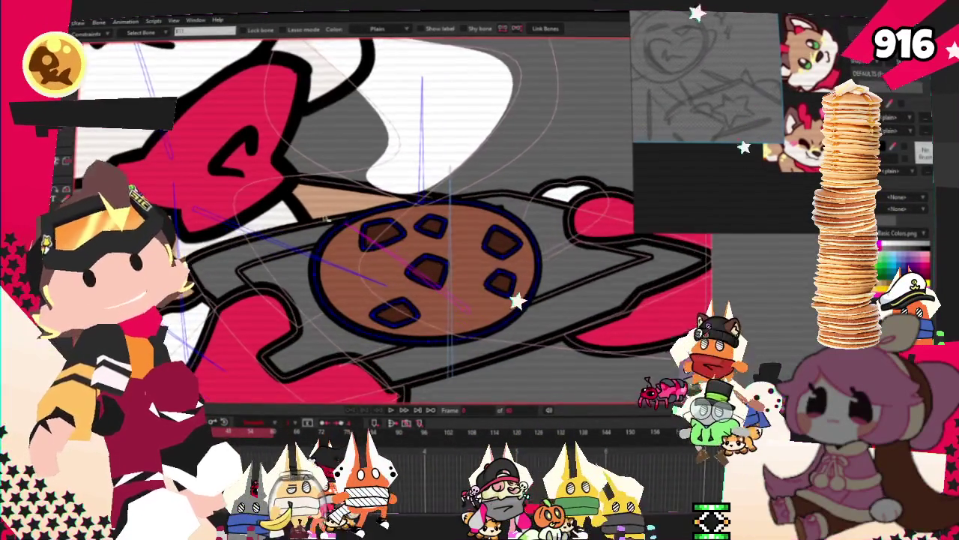
pyautogui.scroll(2, 338, 223)
pyautogui.scroll(2, 363, 271)
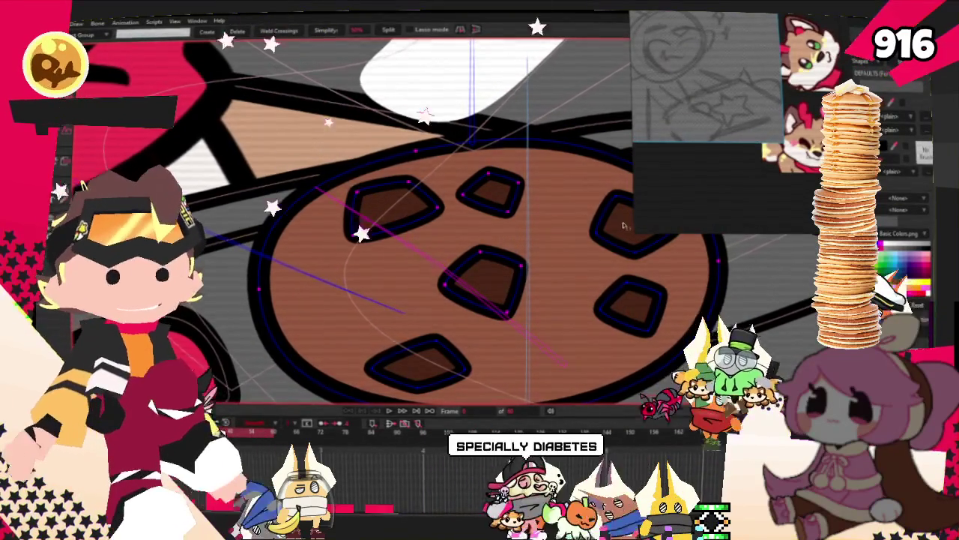
pyautogui.scroll(-3, 570, 214)
pyautogui.scroll(2, 585, 255)
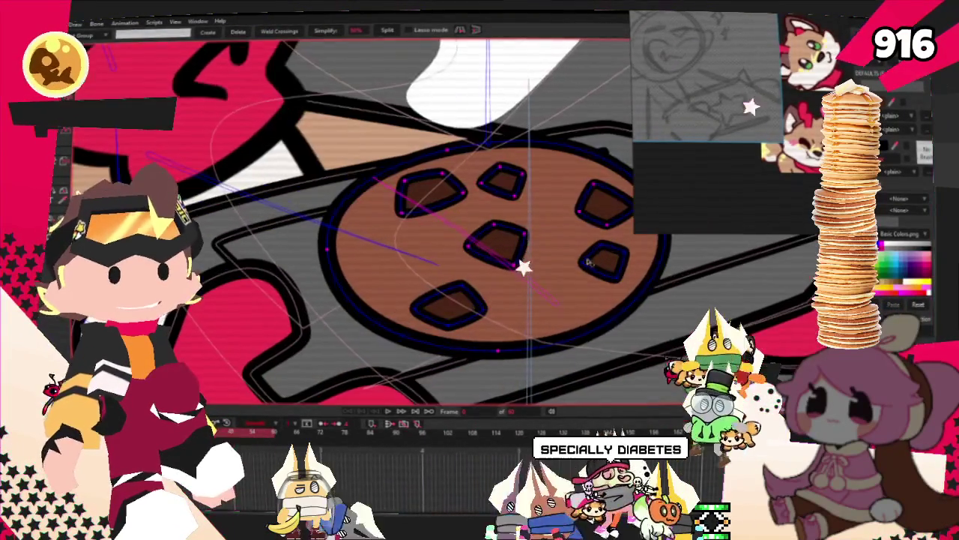
pyautogui.scroll(-2, 450, 296)
pyautogui.scroll(1, 450, 297)
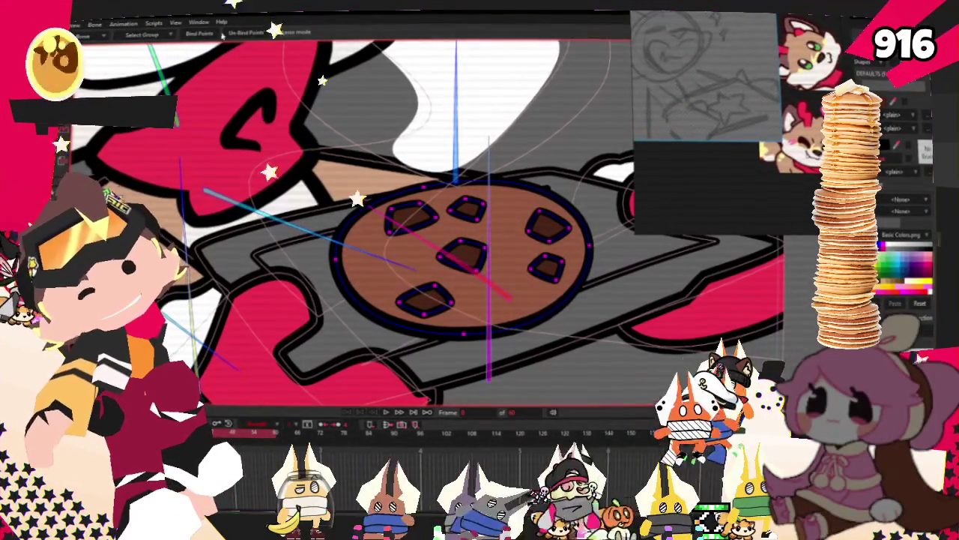
pyautogui.scroll(-3, 327, 190)
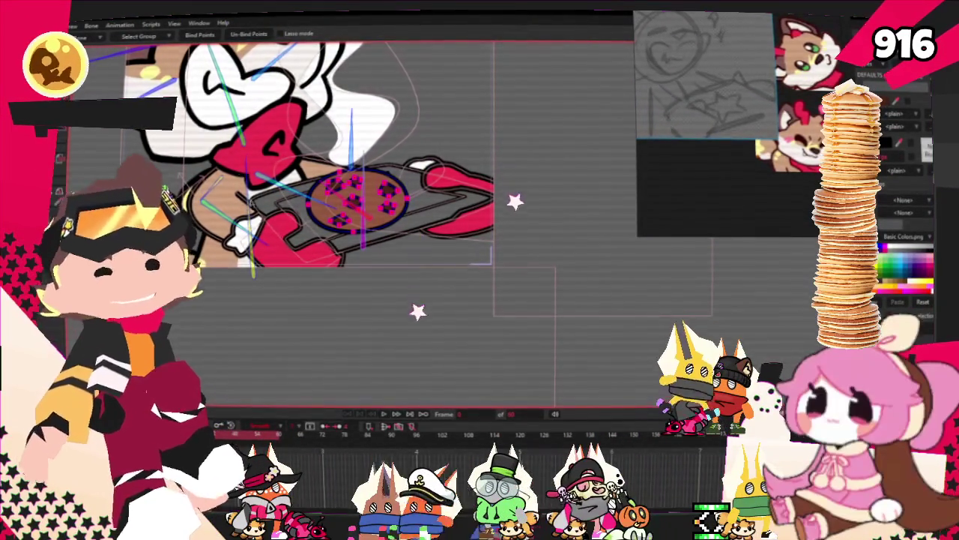
pyautogui.scroll(2, 424, 239)
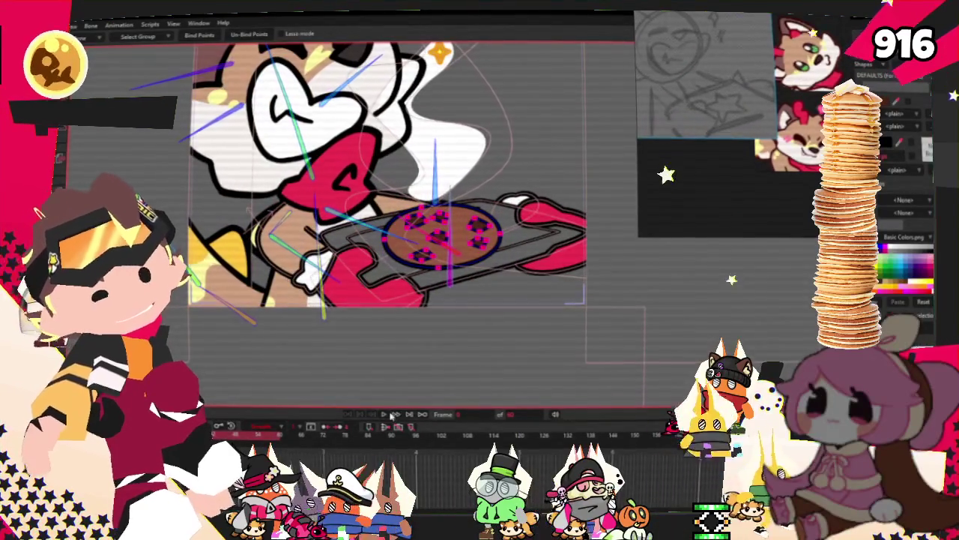
pyautogui.click(395, 414)
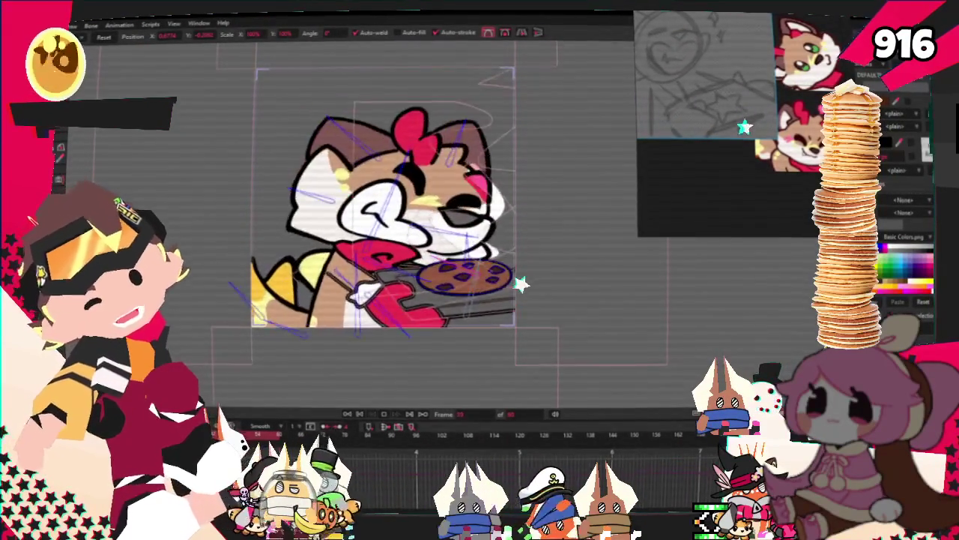
# - Play the timeline to watch the fox lift the chocolate-chip cookie tray
pyautogui.scroll(5, 367, 251)
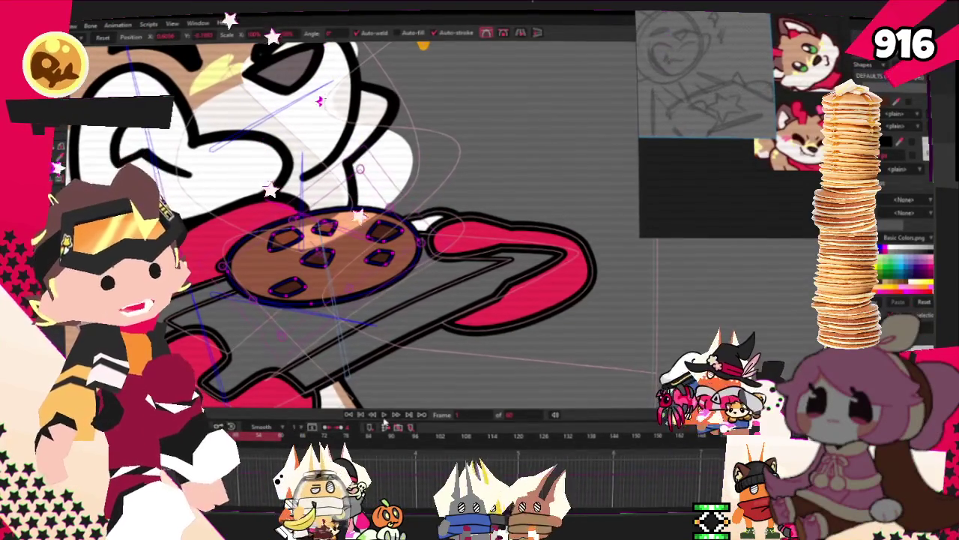
pyautogui.click(384, 416)
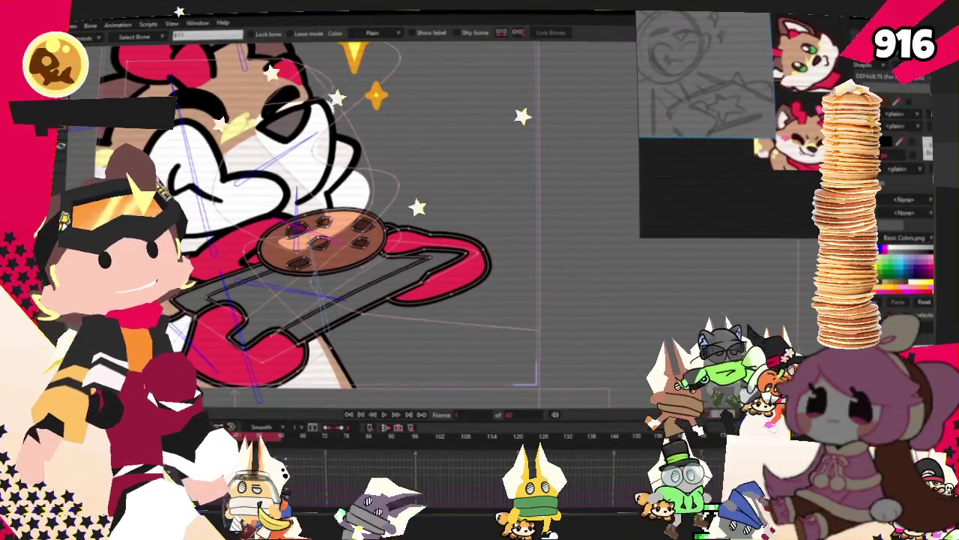
pyautogui.press('t')
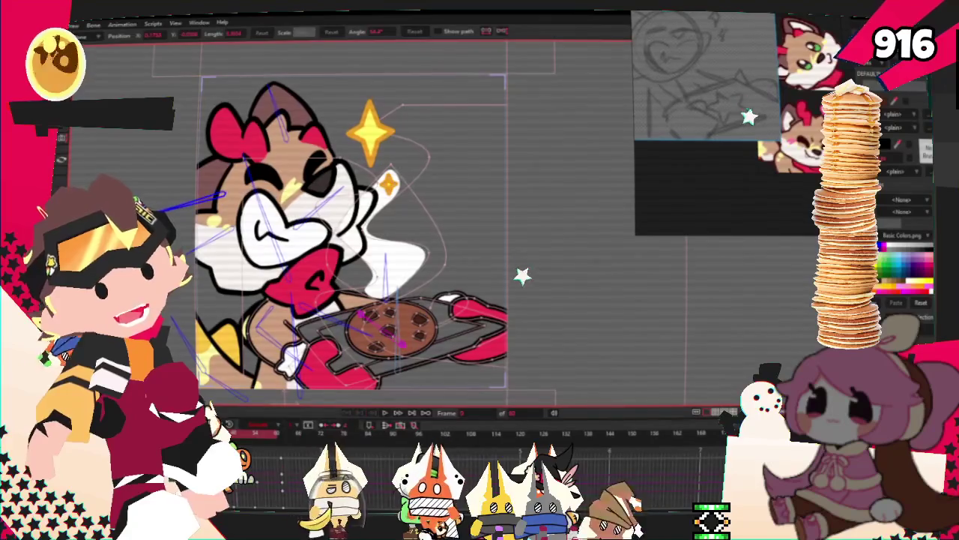
pyautogui.hotkey('alt', 'f')
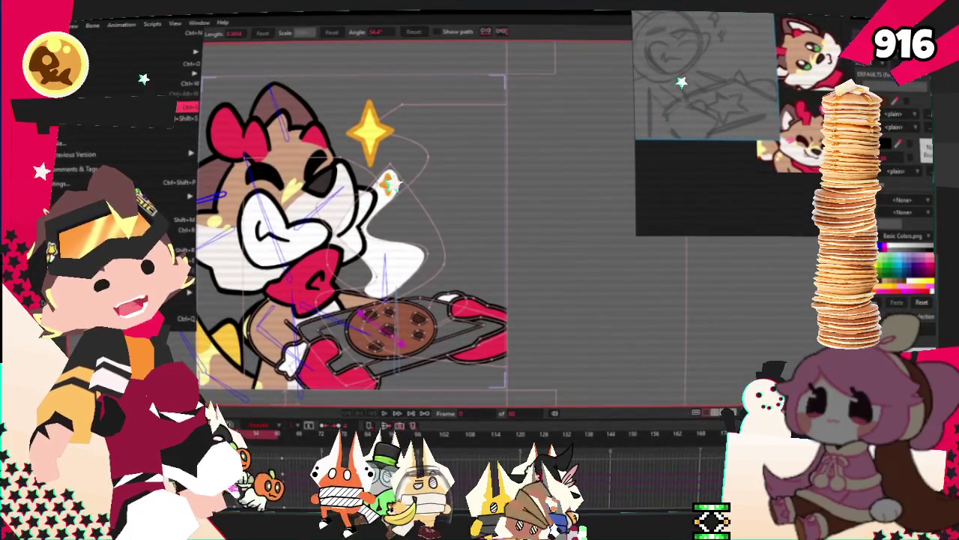
pyautogui.press('Escape')
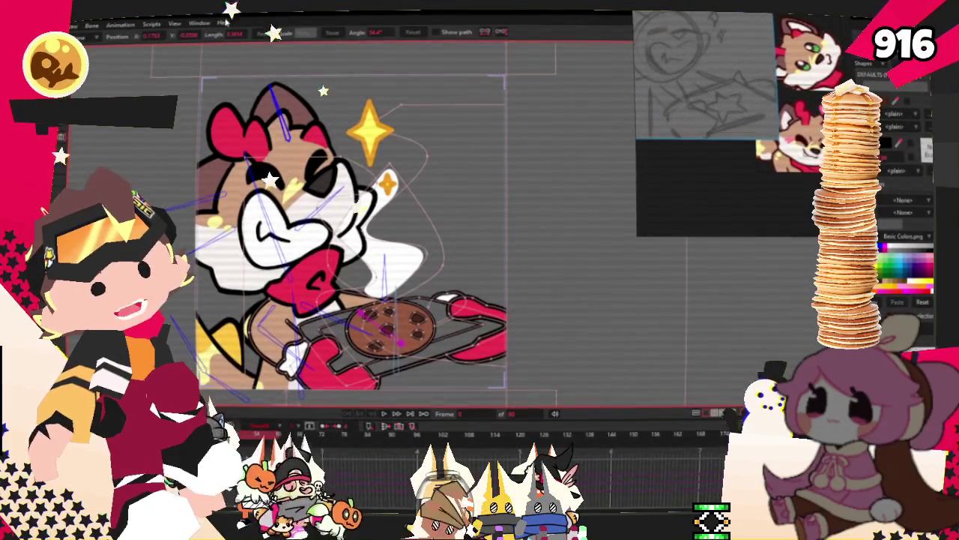
pyautogui.click(224, 22)
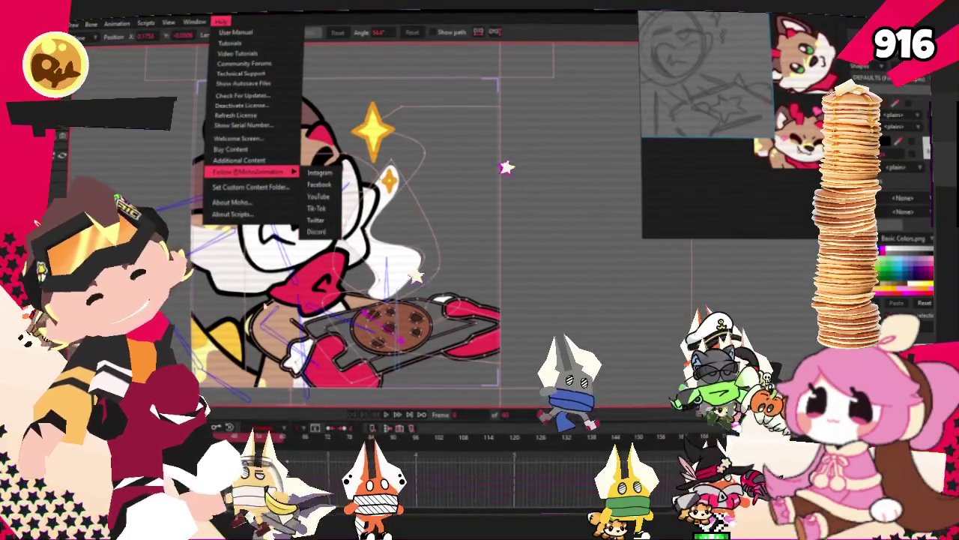
# - Dismiss the Help menu and zoom in on the chocolate-chip cookie on the fox's tray
pyautogui.press('Escape')
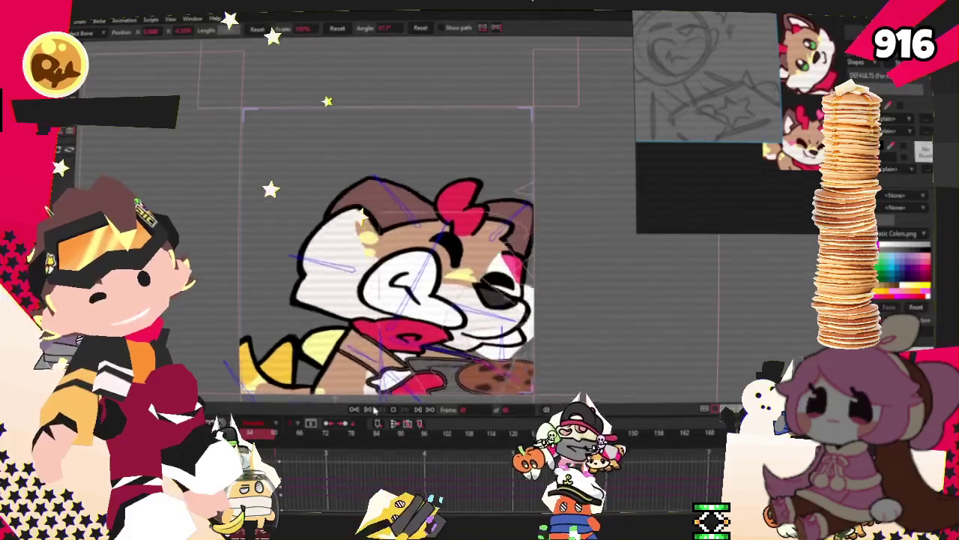
pyautogui.scroll(3, 367, 411)
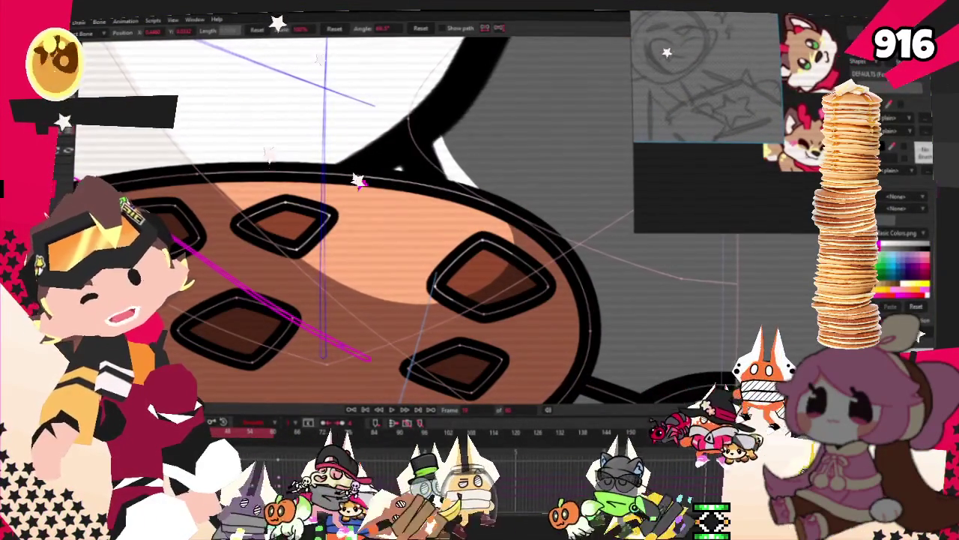
pyautogui.press('g')
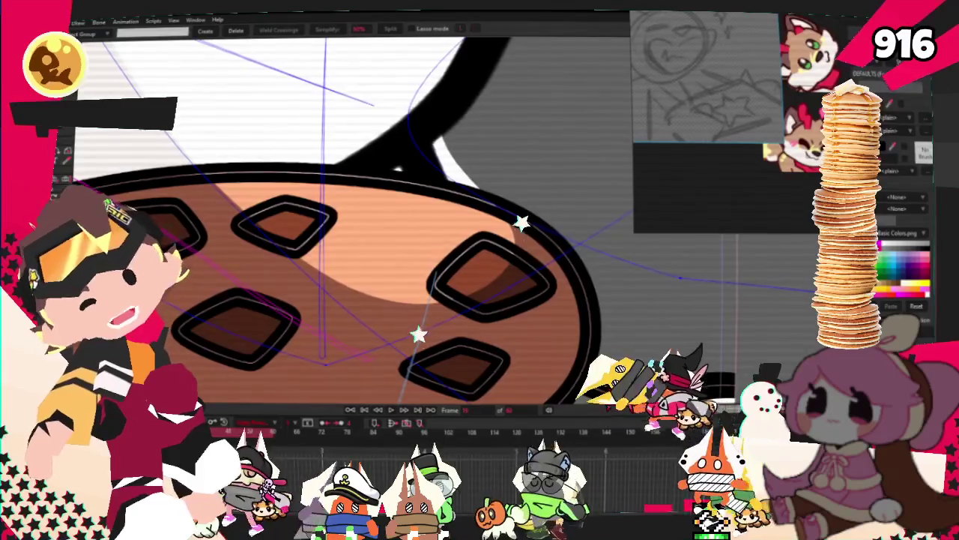
pyautogui.press('q')
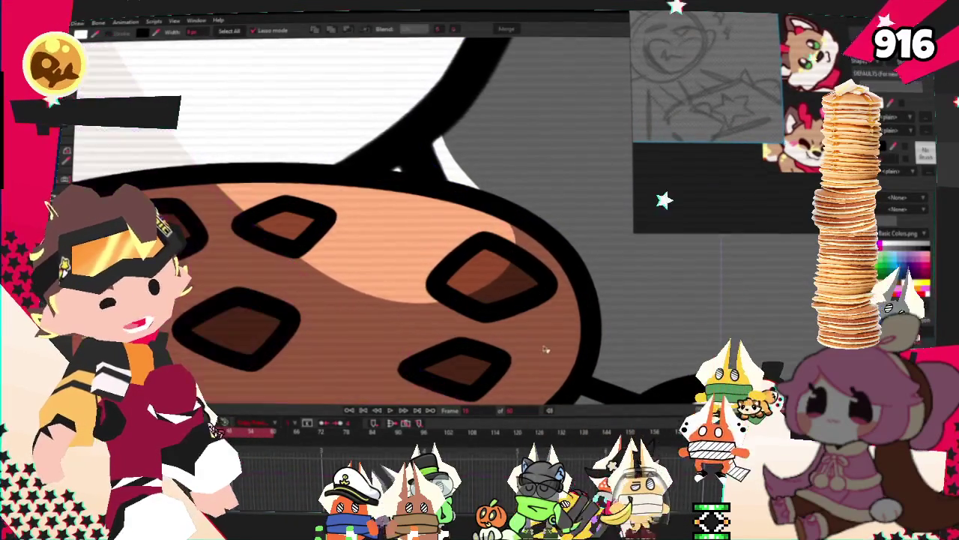
pyautogui.scroll(-2, 544, 347)
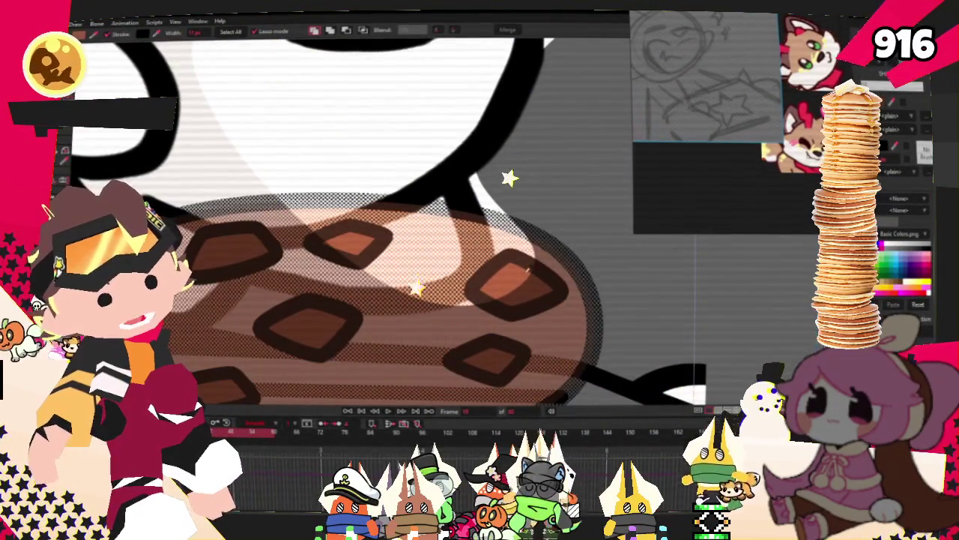
pyautogui.scroll(-2, 514, 279)
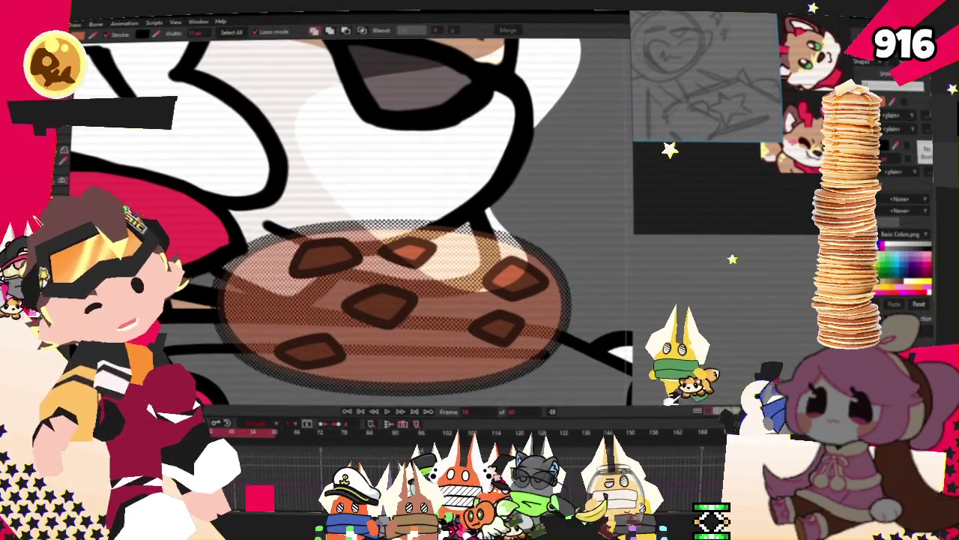
pyautogui.hscroll(5, 338, 225)
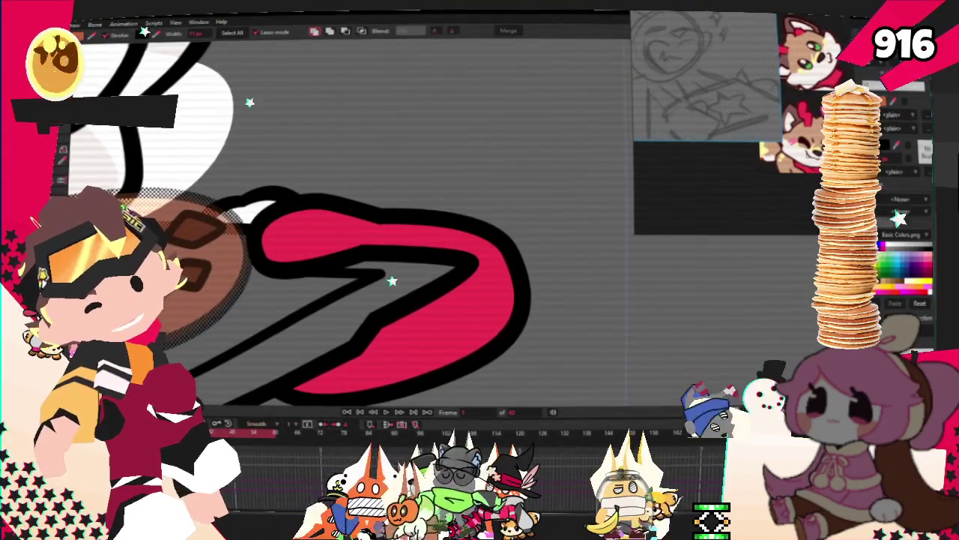
pyautogui.hscroll(-5, 375, 274)
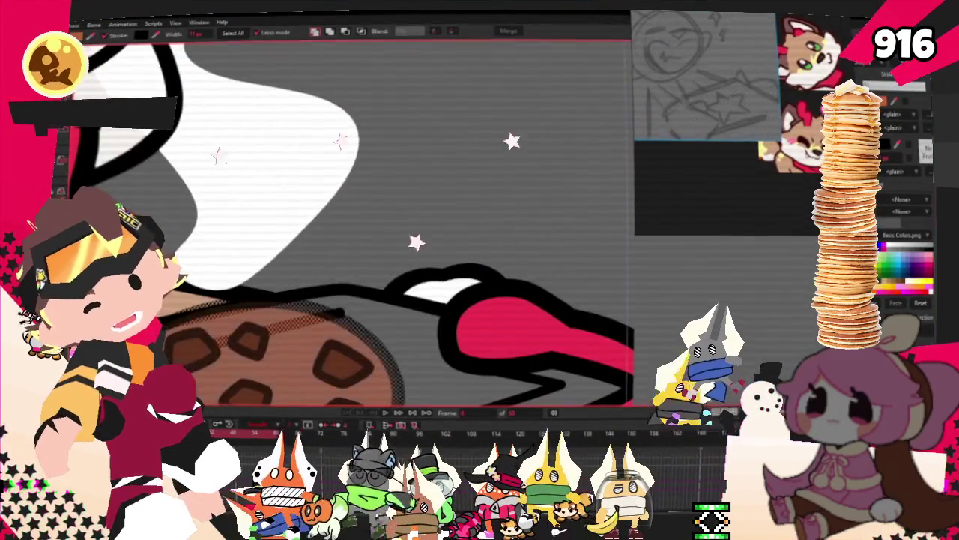
pyautogui.scroll(-2, 628, 378)
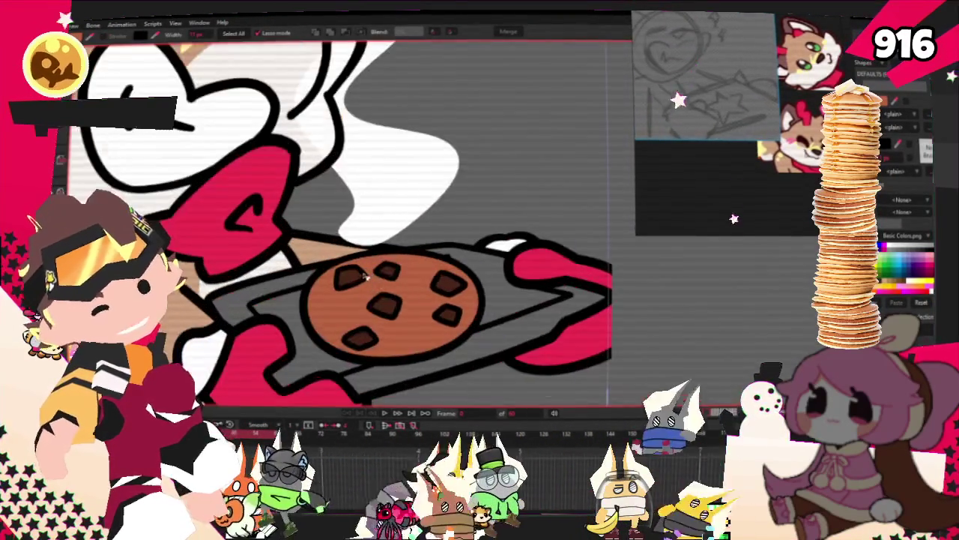
# - Choose a brownish-orange in the Color Picker and confirm it as the working colour
pyautogui.click(798, 174)
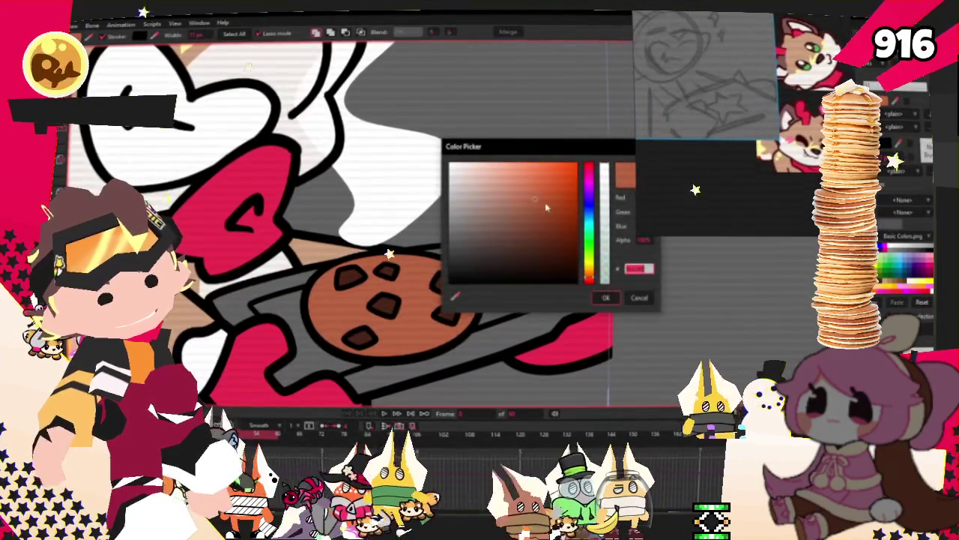
pyautogui.click(523, 201)
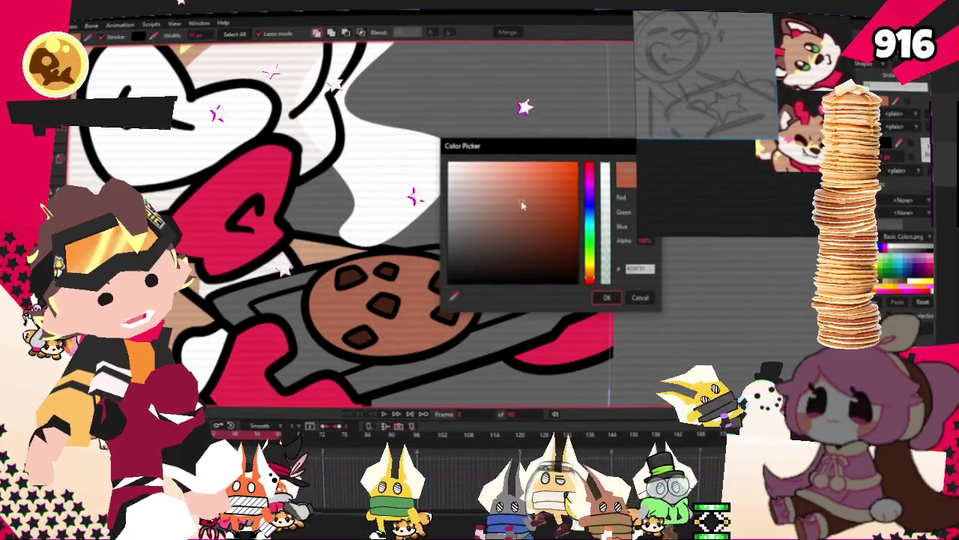
pyautogui.click(608, 297)
pyautogui.scroll(-3, 494, 352)
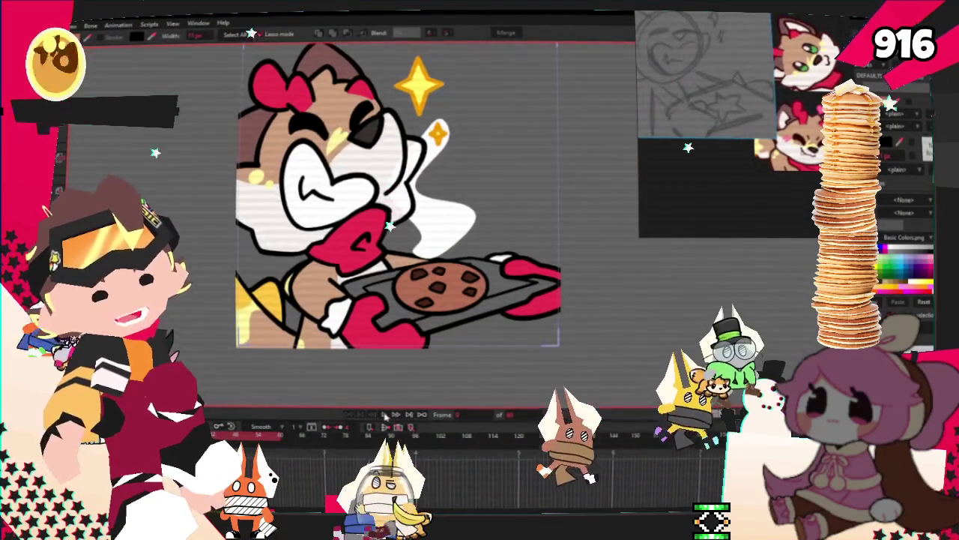
pyautogui.scroll(-3, 487, 311)
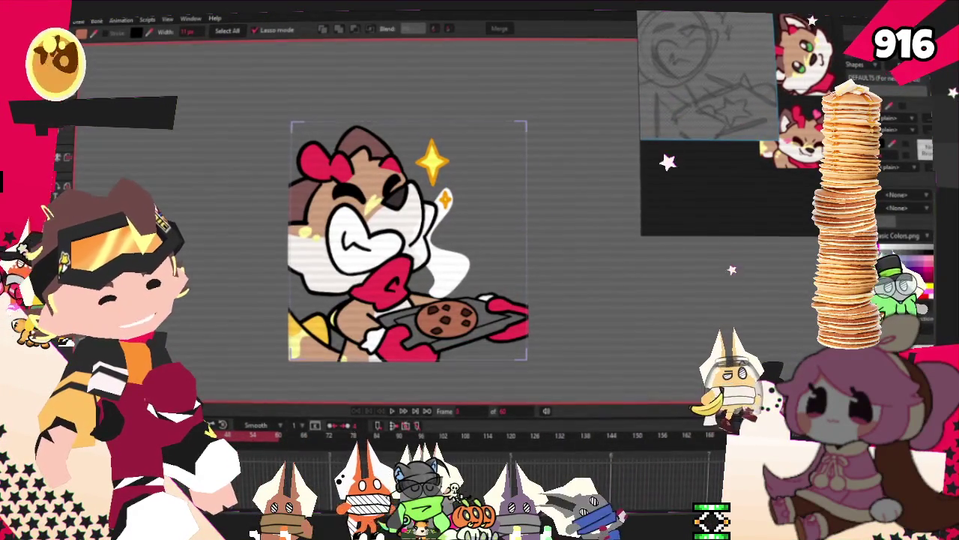
# - Switch to the Bone tool, enable a 4 px outline in Layer Settings, and play the animation
pyautogui.press('z')
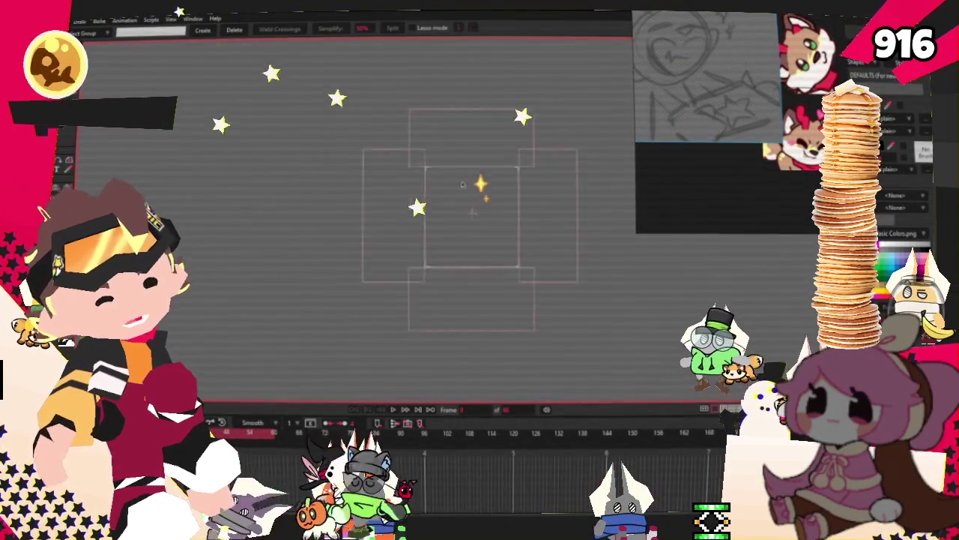
pyautogui.scroll(-2, 465, 217)
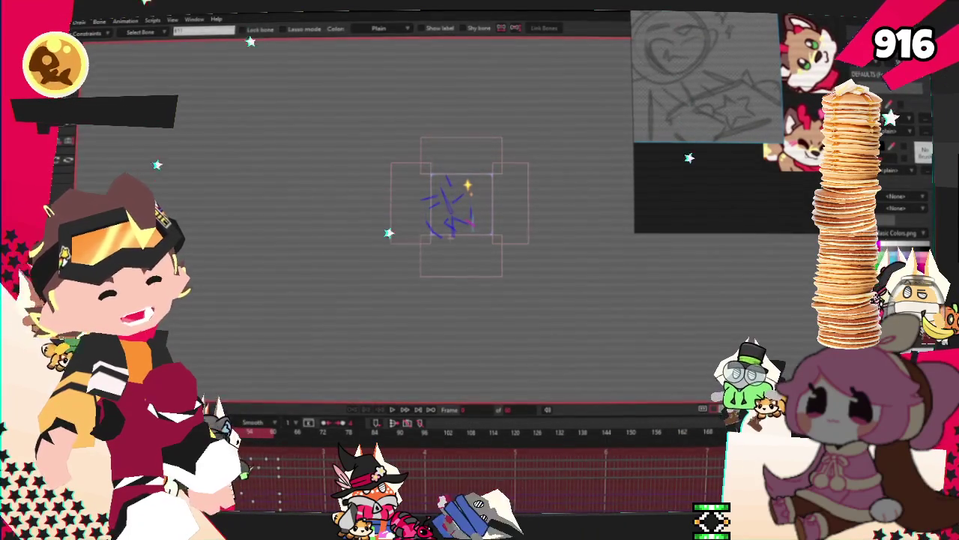
pyautogui.doubleClick(899, 255)
pyautogui.click(583, 147)
pyautogui.press('Return')
pyautogui.click(390, 411)
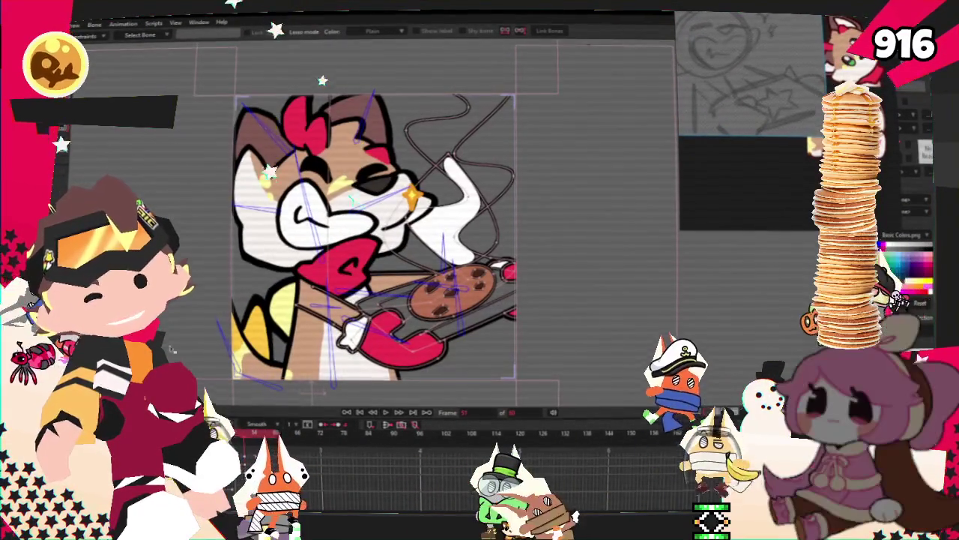
pyautogui.click(73, 24)
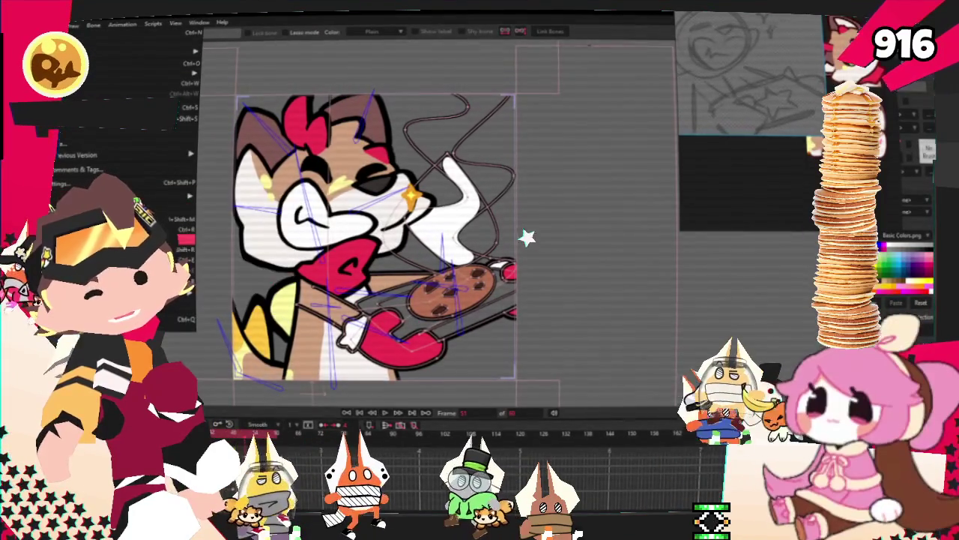
pyautogui.click(149, 228)
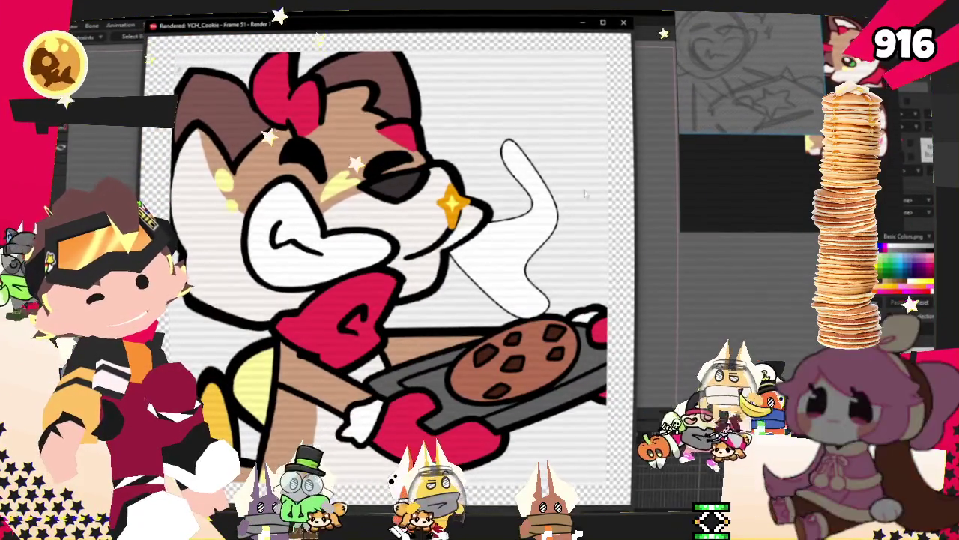
pyautogui.click(623, 24)
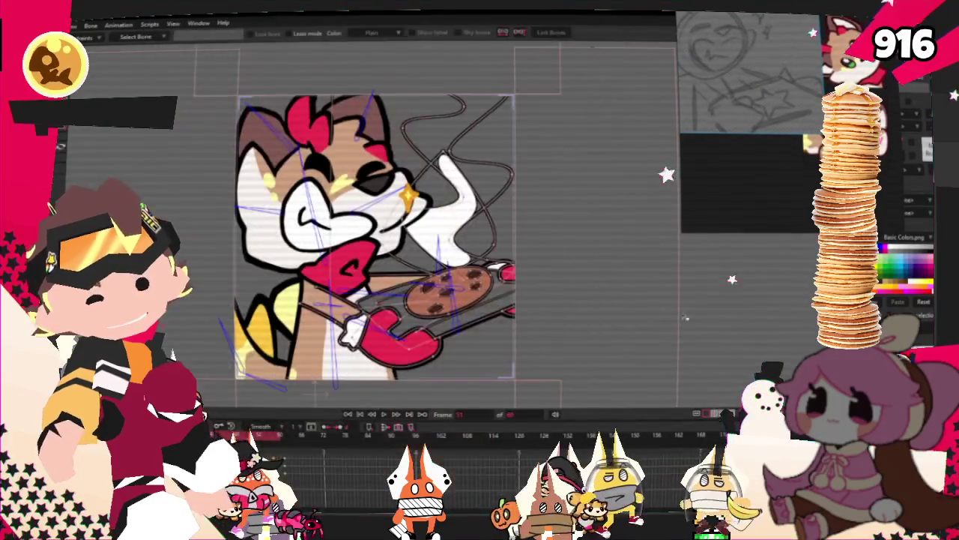
pyautogui.press('space')
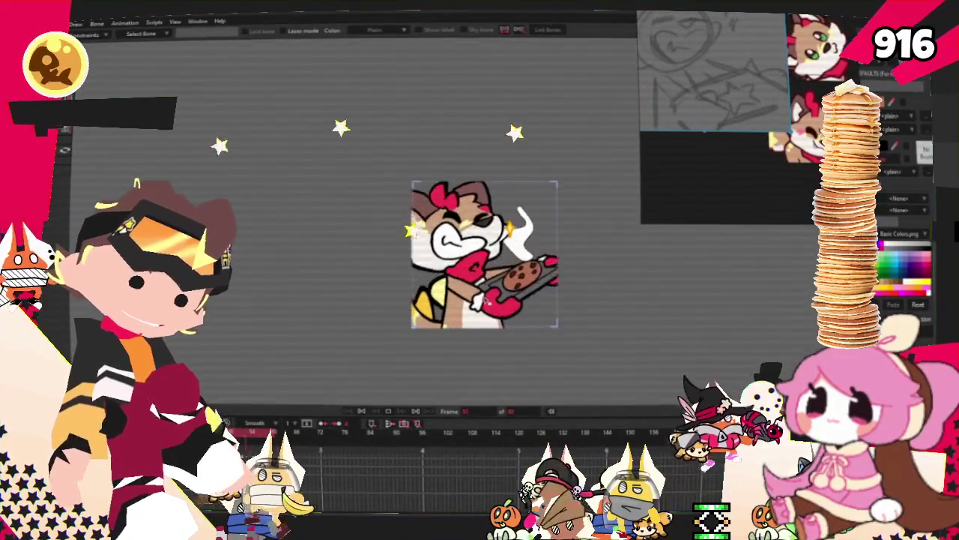
pyautogui.scroll(5, 479, 292)
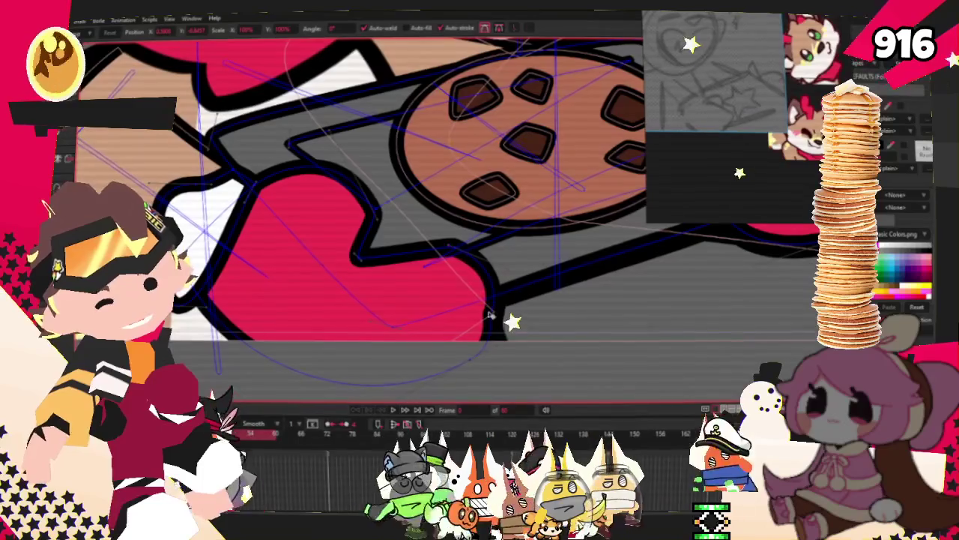
# - Zoom in on the red mitt and drag its notch point upward into a raised curve
pyautogui.scroll(-2, 346, 333)
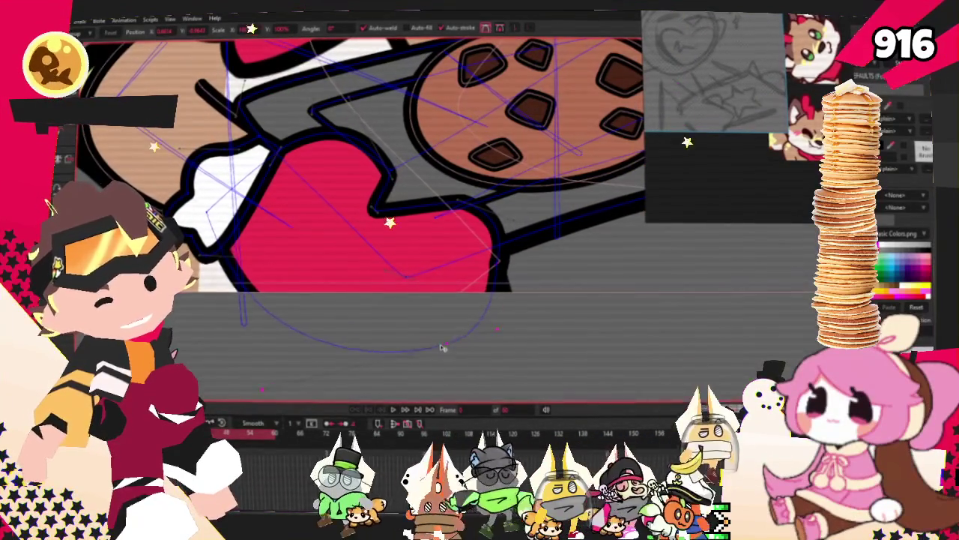
pyautogui.scroll(3, 403, 315)
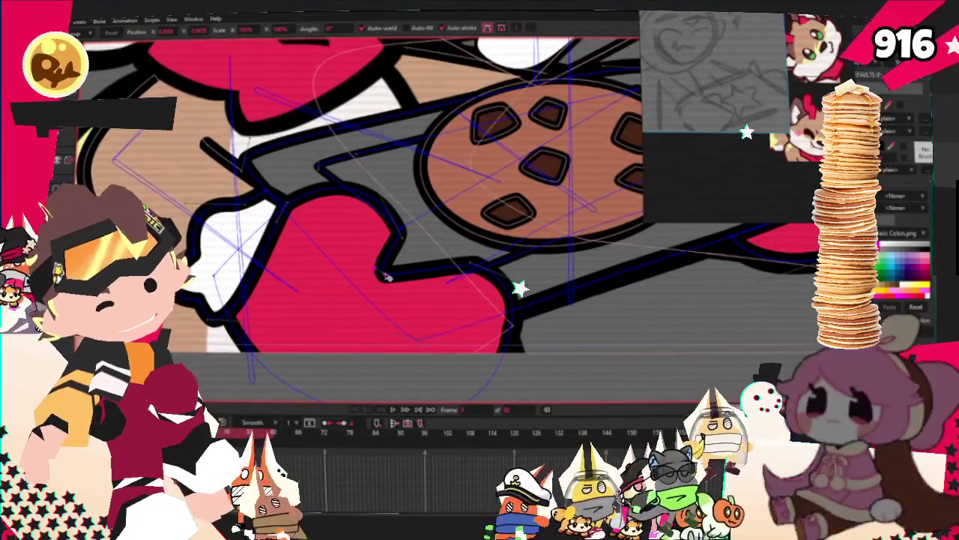
pyautogui.scroll(2, 363, 261)
pyautogui.moveTo(360, 258); pyautogui.dragTo(370, 207)
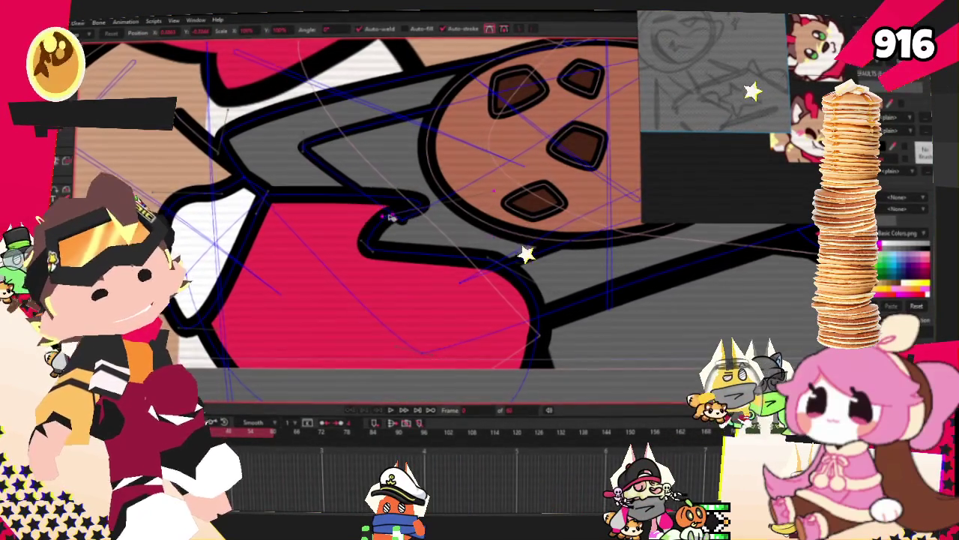
# - Zoom back out to review the fox holding the tray, then play the animation
pyautogui.scroll(2, 386, 213)
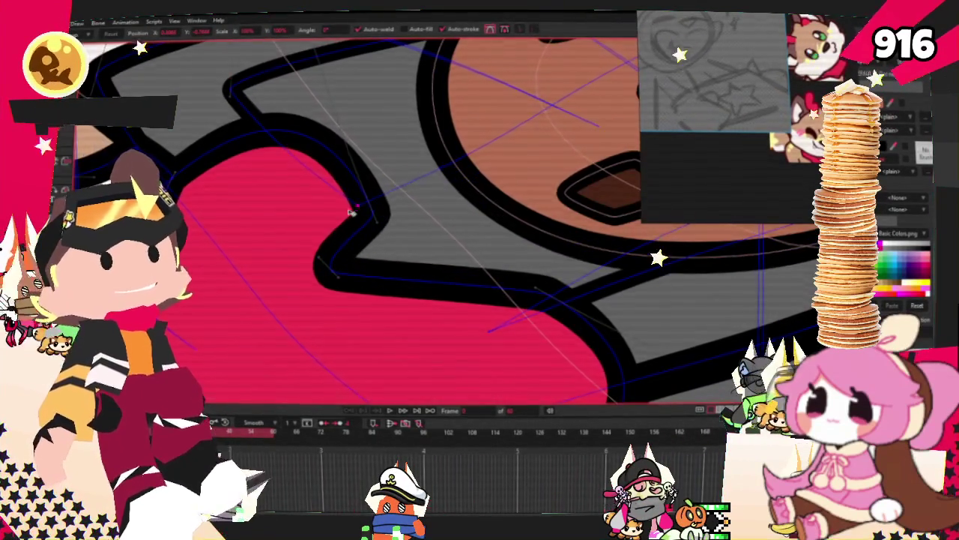
pyautogui.scroll(-4, 352, 210)
pyautogui.scroll(-2, 397, 203)
pyautogui.scroll(3, 397, 203)
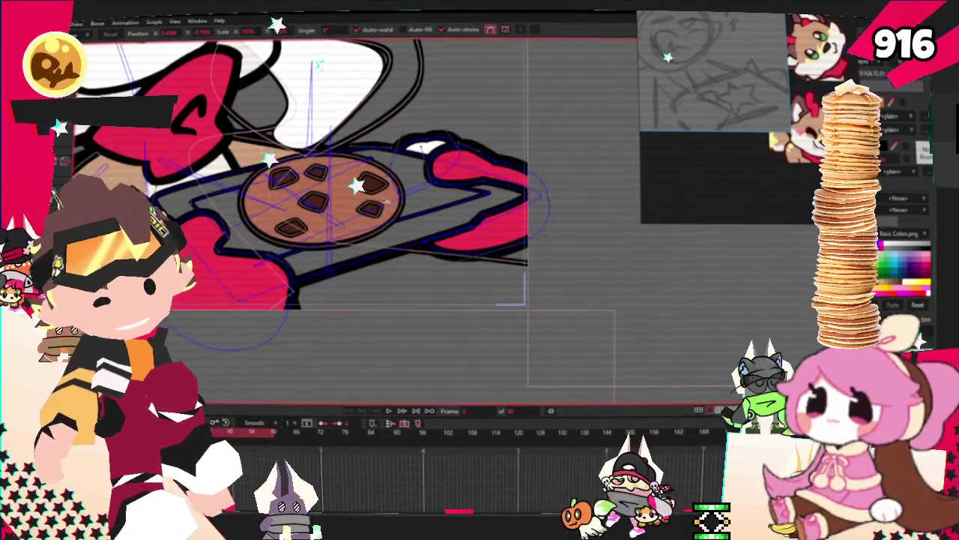
pyautogui.scroll(-1, 378, 275)
pyautogui.scroll(2, 352, 274)
pyautogui.scroll(2, 329, 274)
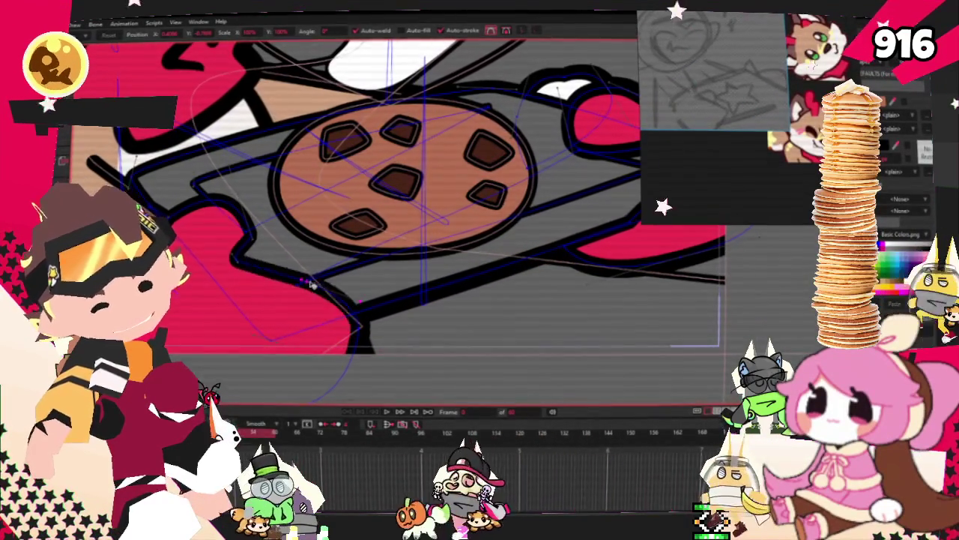
pyautogui.scroll(-3, 315, 277)
pyautogui.scroll(1, 412, 300)
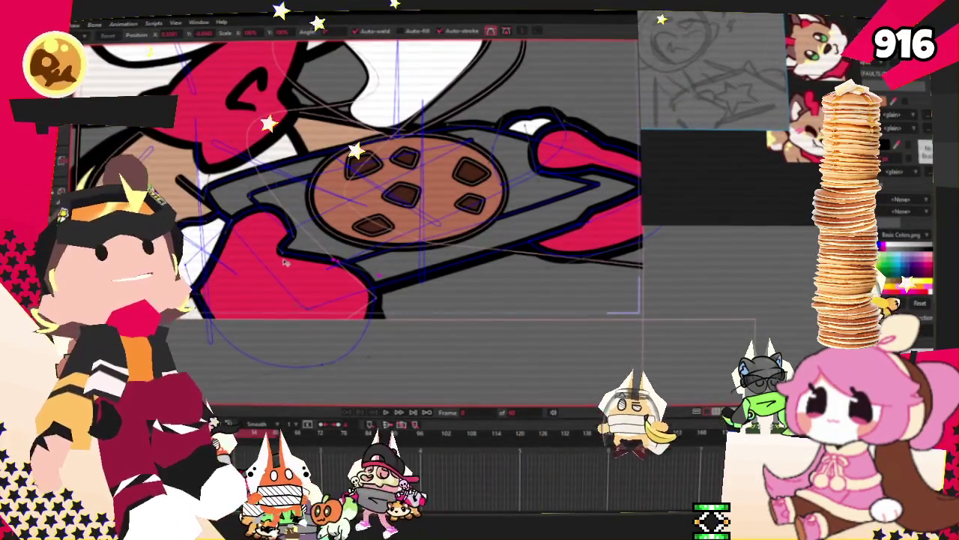
pyautogui.scroll(-2, 508, 325)
pyautogui.scroll(2, 487, 321)
pyautogui.scroll(1, 442, 313)
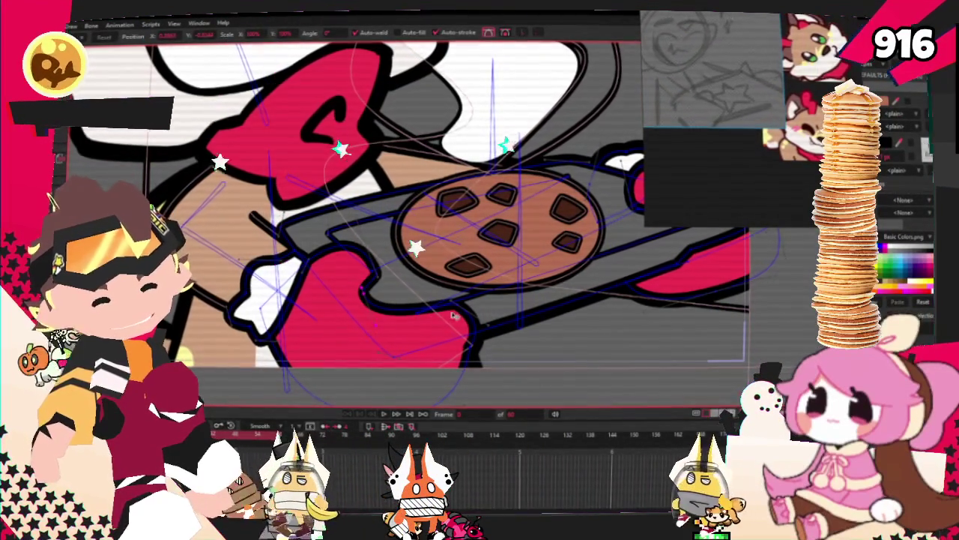
pyautogui.scroll(-1, 448, 305)
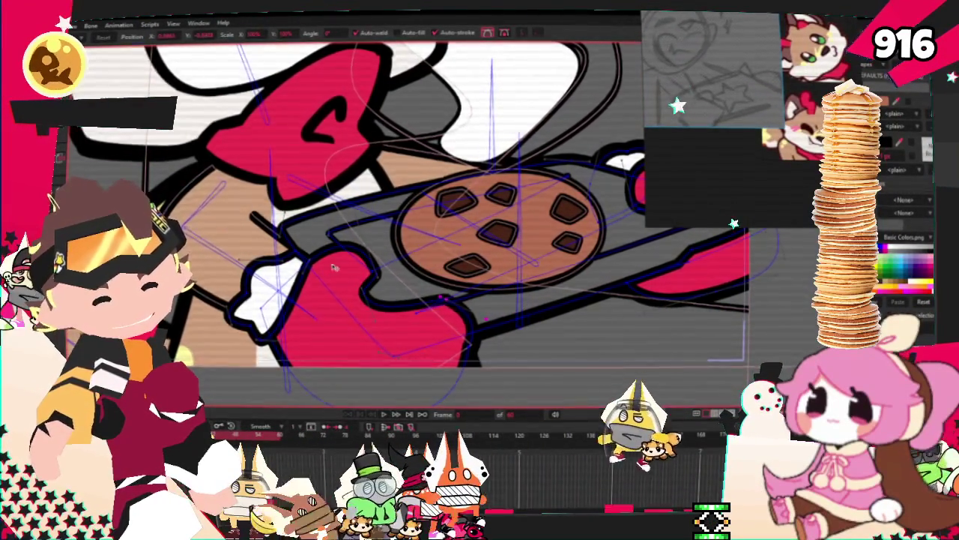
pyautogui.scroll(-2, 448, 305)
pyautogui.scroll(-3, 448, 305)
pyautogui.scroll(5, 384, 337)
pyautogui.scroll(-2, 385, 336)
pyautogui.scroll(2, 385, 336)
pyautogui.scroll(-2, 384, 336)
pyautogui.scroll(-2, 385, 336)
pyautogui.click(384, 414)
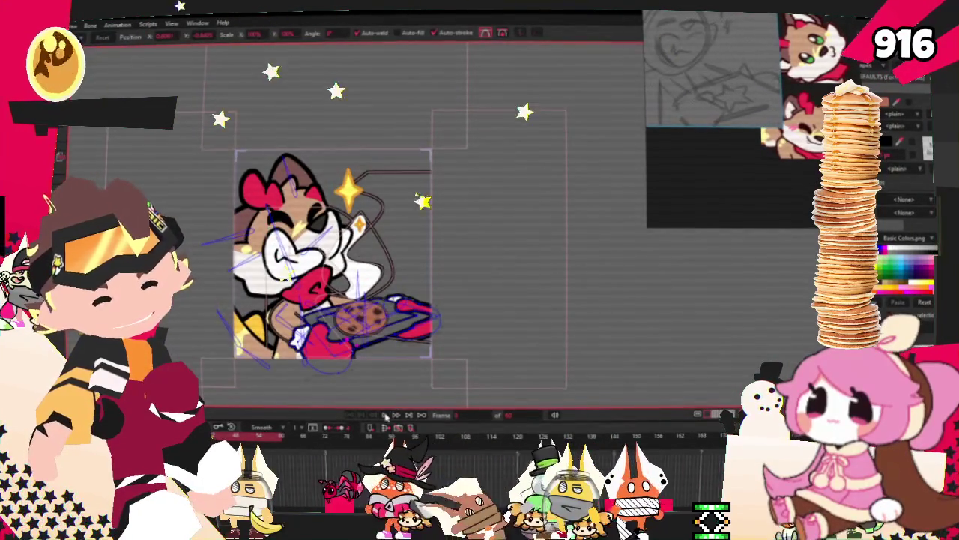
pyautogui.scroll(1, 360, 316)
pyautogui.scroll(-2, 360, 319)
pyautogui.scroll(2, 367, 322)
pyautogui.scroll(-3, 375, 326)
pyautogui.scroll(1, 384, 329)
pyautogui.scroll(2, 383, 329)
pyautogui.scroll(-2, 383, 329)
pyautogui.scroll(2, 384, 329)
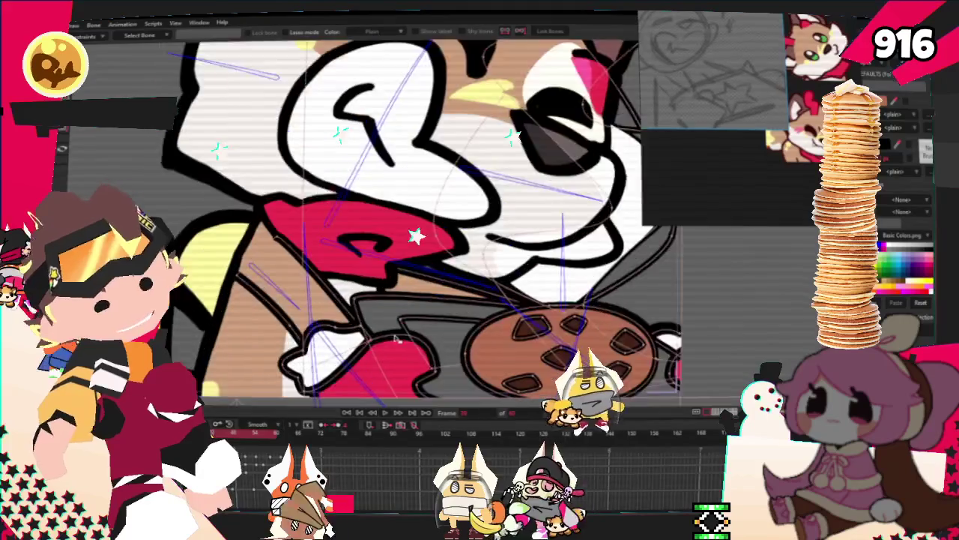
pyautogui.scroll(2, 264, 267)
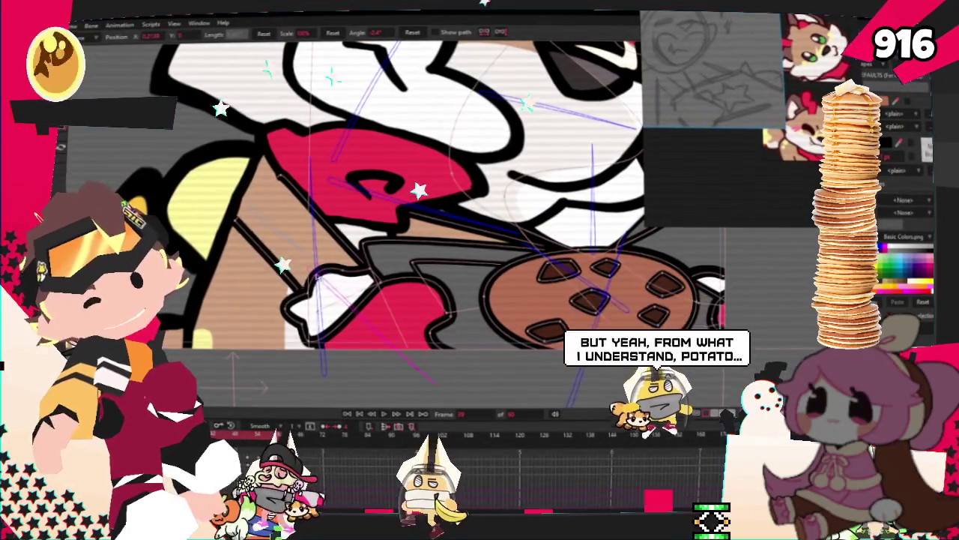
pyautogui.scroll(-2, 377, 263)
pyautogui.scroll(-3, 376, 262)
pyautogui.scroll(2, 377, 263)
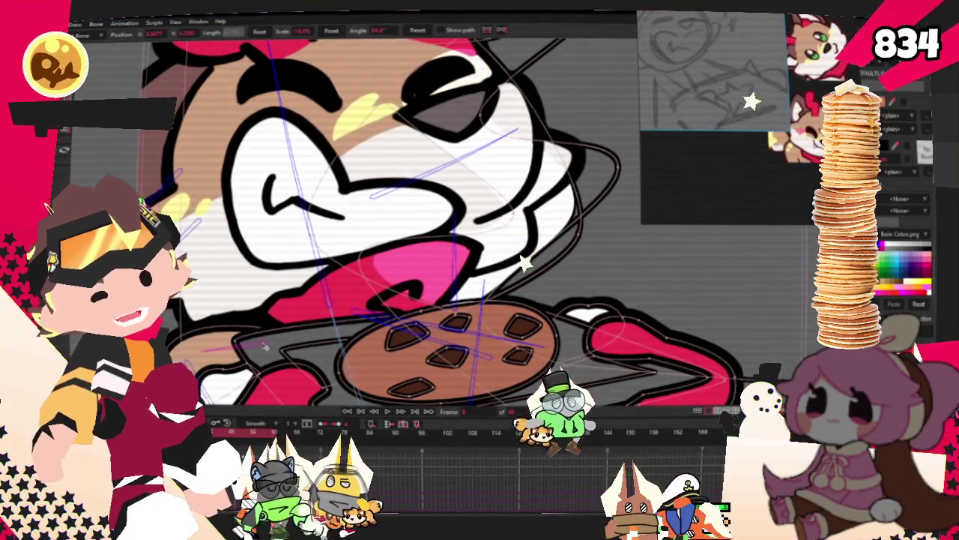
# - Add a new bone to the fox, rotate it so the red bow shows above, then zoom out
pyautogui.moveTo(204, 350); pyautogui.dragTo(266, 343)
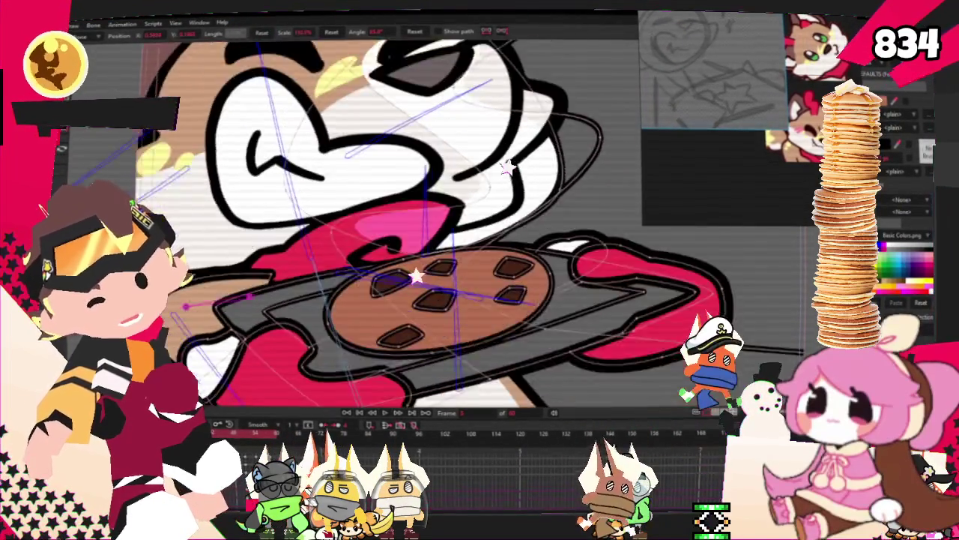
pyautogui.moveTo(266, 342)
pyautogui.mouseDown()
pyautogui.moveTo(257, 268)
pyautogui.moveTo(195, 350)
pyautogui.mouseUp()
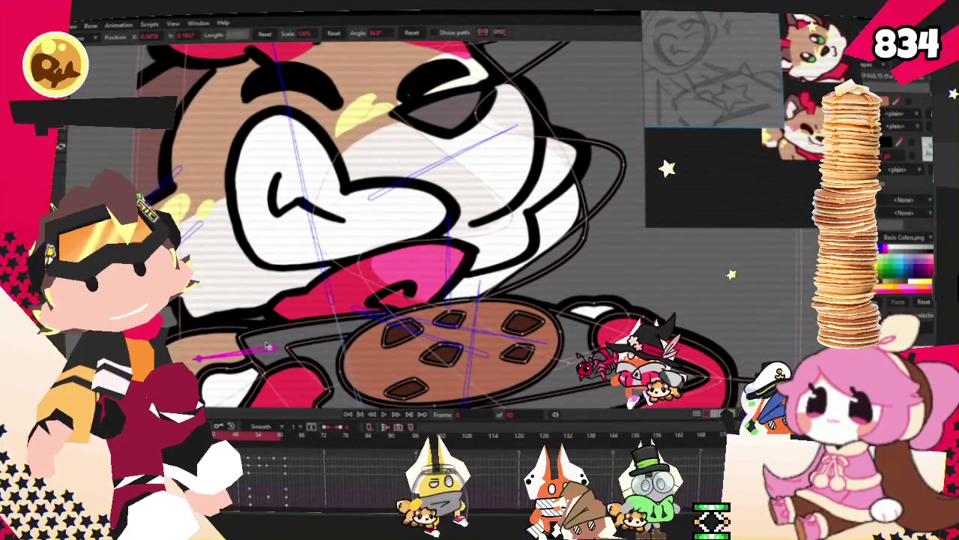
pyautogui.moveTo(268, 347); pyautogui.dragTo(281, 336)
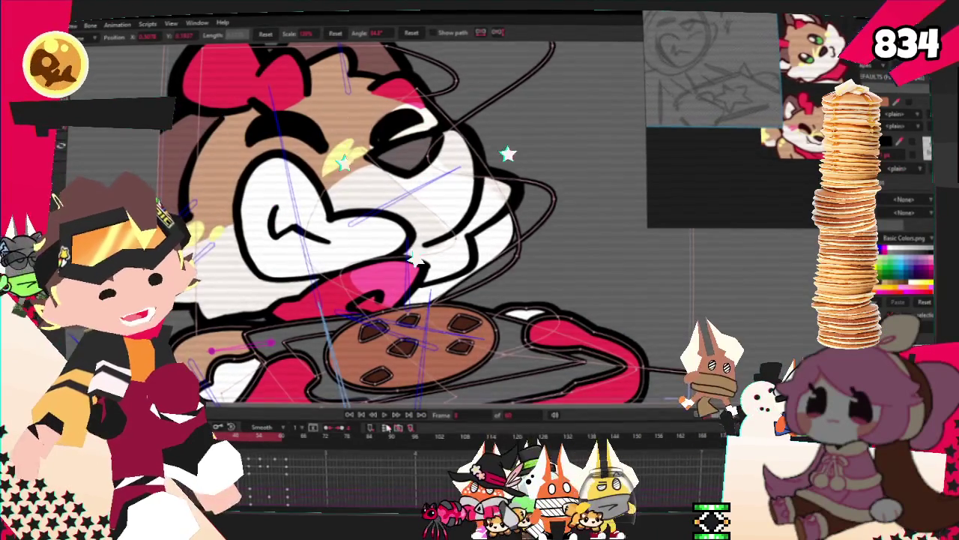
pyautogui.hotkey('ctrl', 'r')
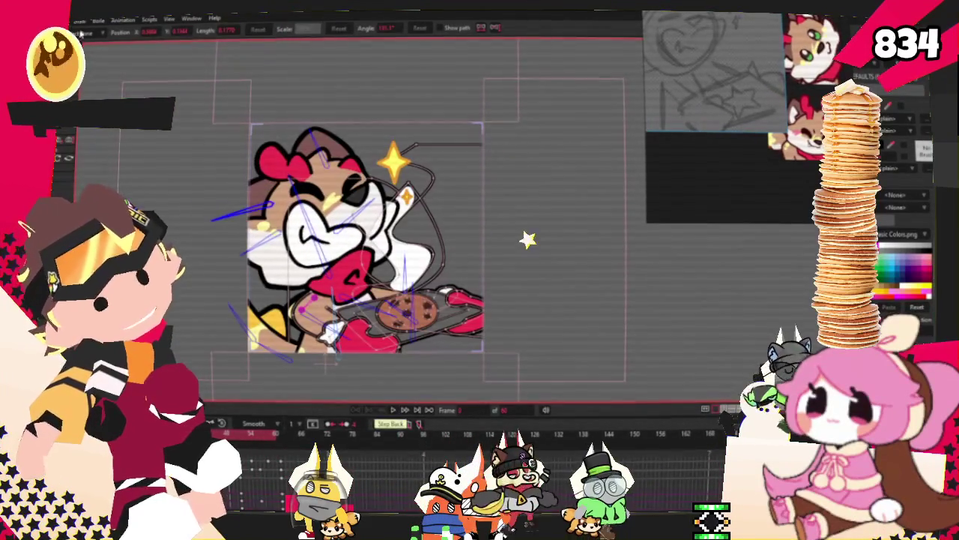
pyautogui.hotkey('alt', 'f')
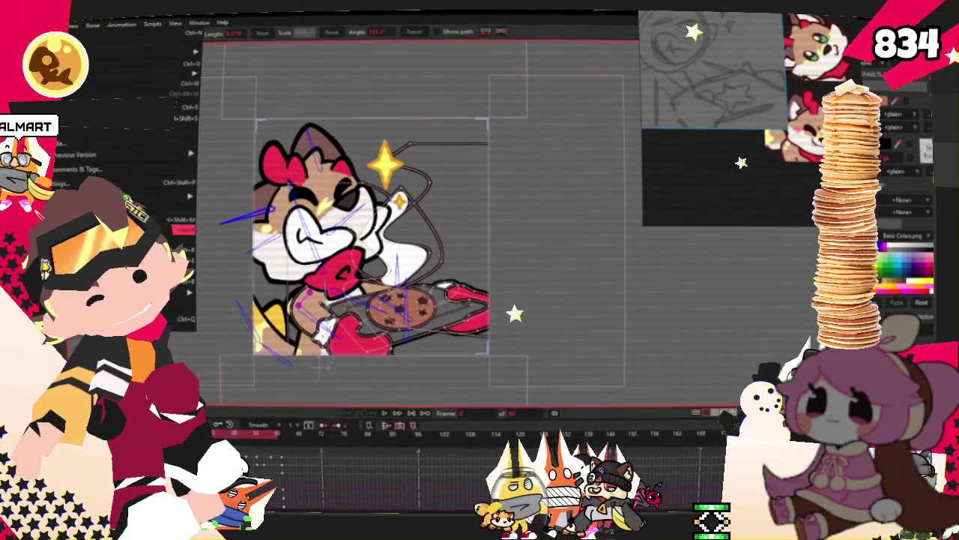
pyautogui.press('Escape')
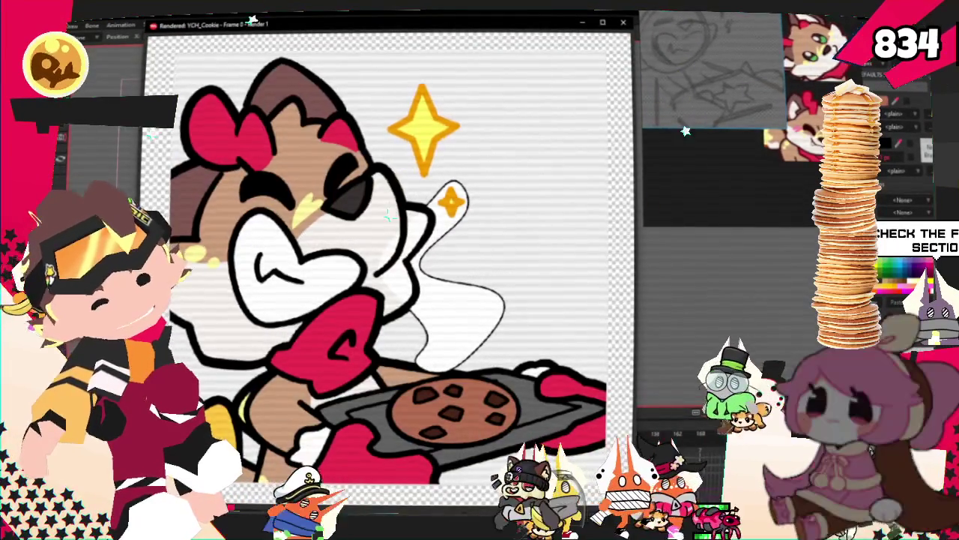
pyautogui.click(623, 22)
pyautogui.scroll(-2, 612, 187)
pyautogui.scroll(-2, 611, 187)
pyautogui.scroll(-2, 611, 187)
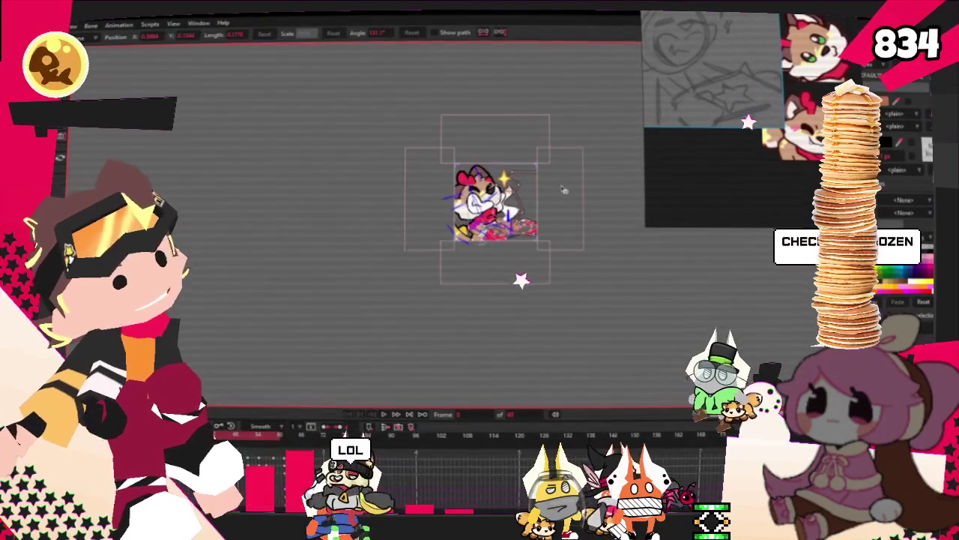
pyautogui.scroll(2, 427, 253)
pyautogui.scroll(2, 427, 254)
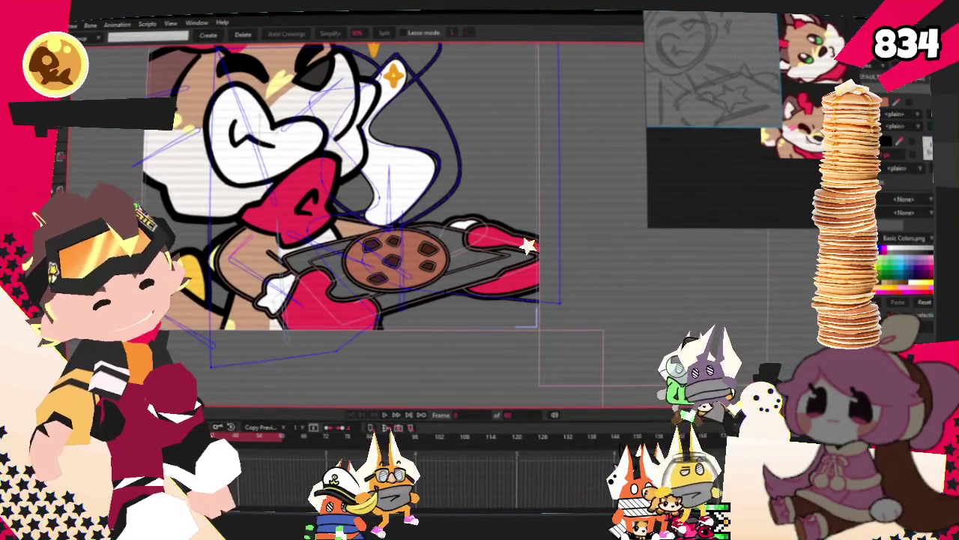
# - Switch to the Curvature tool and zoom in to inspect the tray and red mitt
pyautogui.scroll(2, 299, 296)
pyautogui.scroll(1, 300, 296)
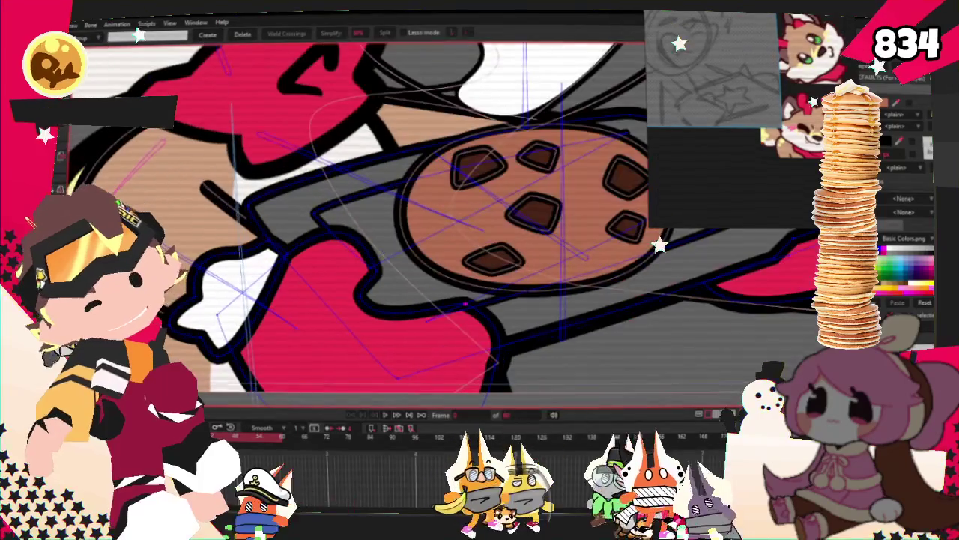
pyautogui.scroll(2, 311, 282)
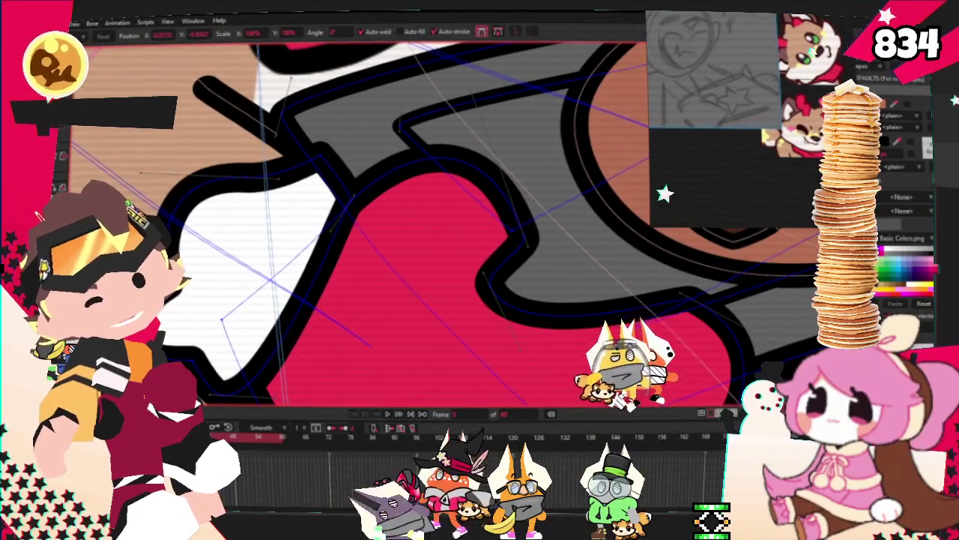
pyautogui.press('c')
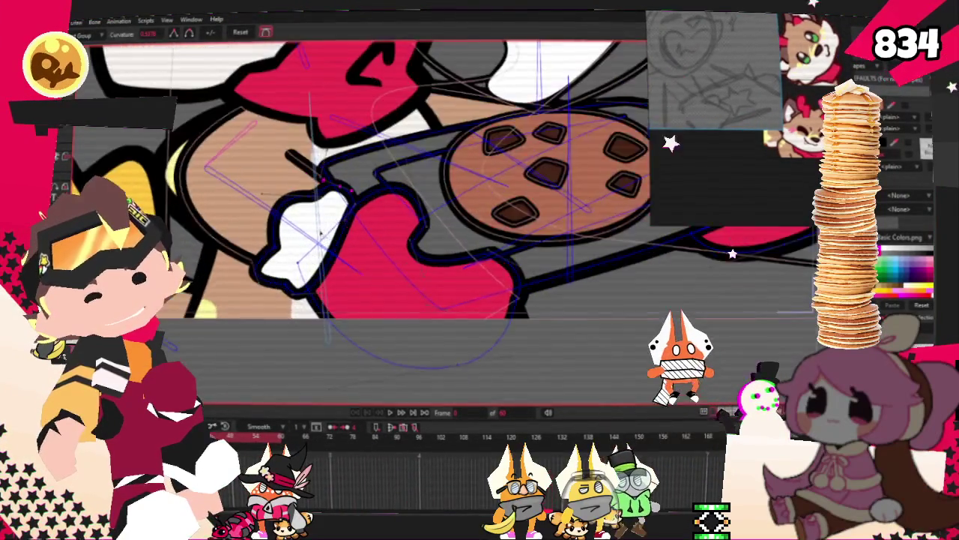
pyautogui.scroll(2, 340, 256)
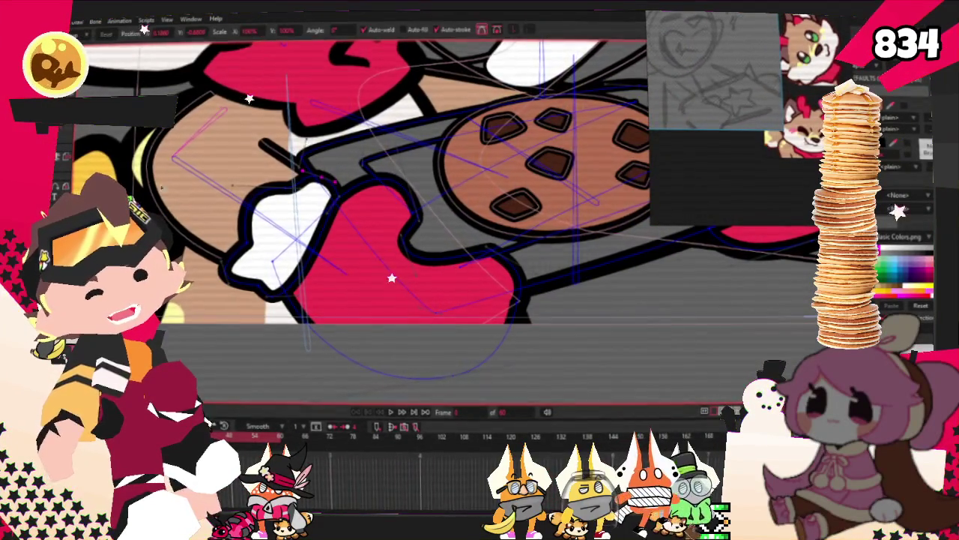
pyautogui.scroll(2, 253, 211)
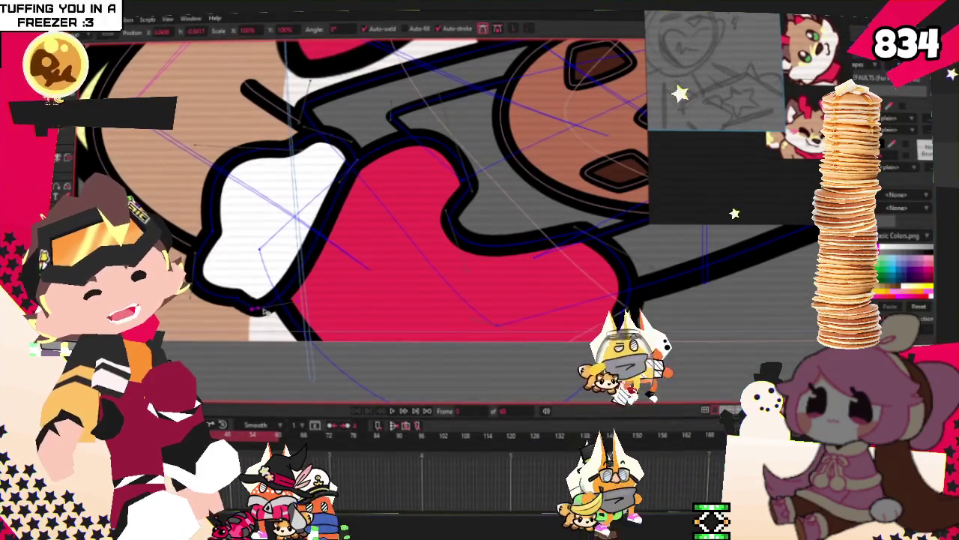
pyautogui.scroll(-5, 321, 251)
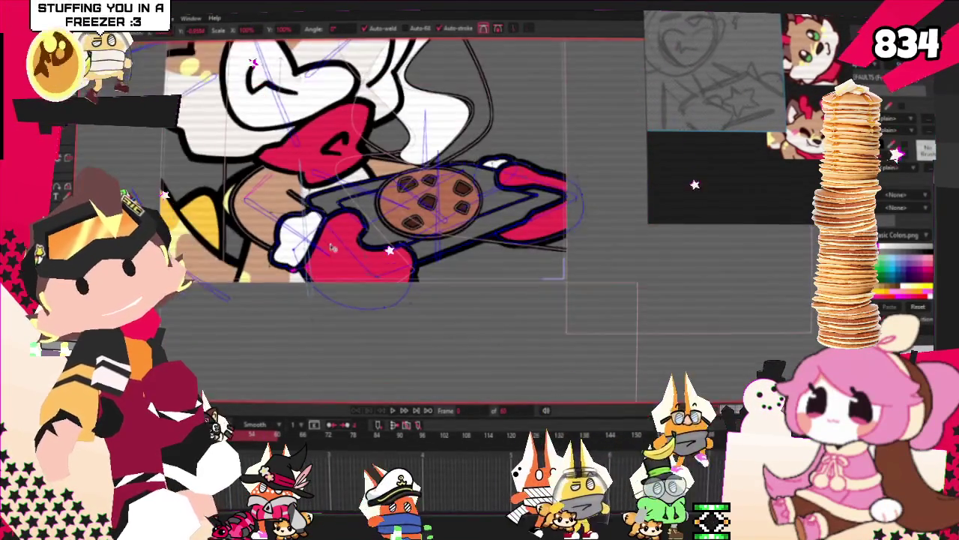
pyautogui.scroll(-2, 320, 251)
pyautogui.scroll(-2, 398, 306)
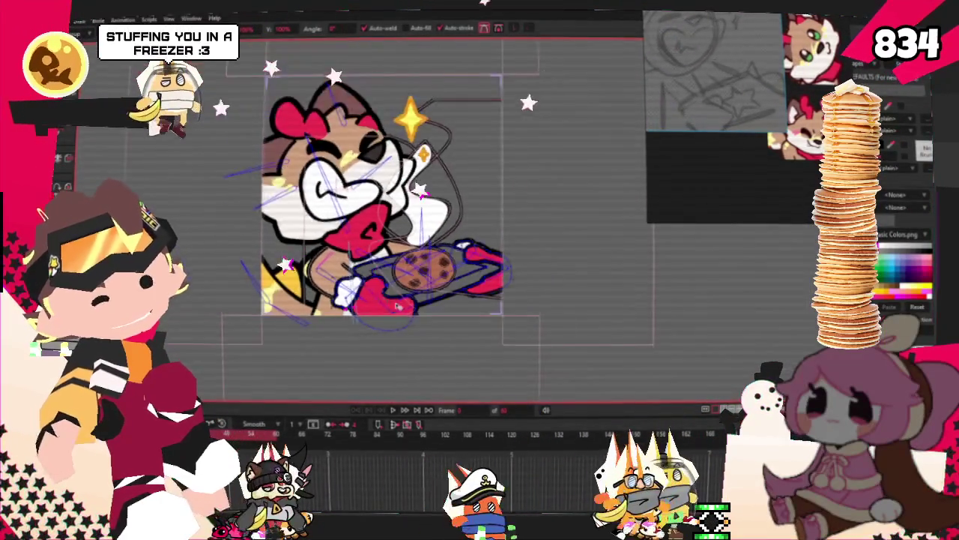
pyautogui.scroll(3, 398, 306)
pyautogui.scroll(2, 360, 315)
pyautogui.scroll(2, 300, 322)
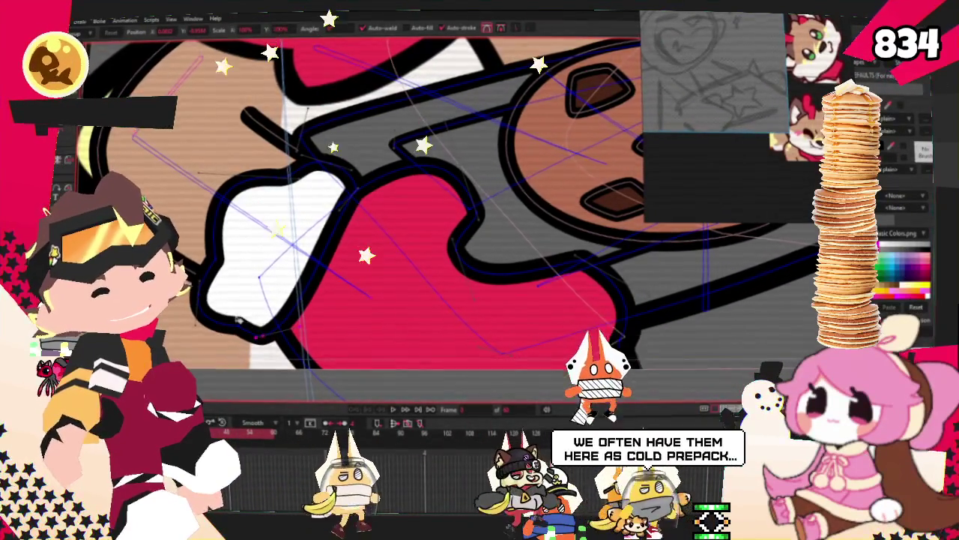
# - Finish inspecting the artwork and bring up the File menu to prepare for export
pyautogui.scroll(-3, 405, 387)
pyautogui.scroll(-3, 405, 388)
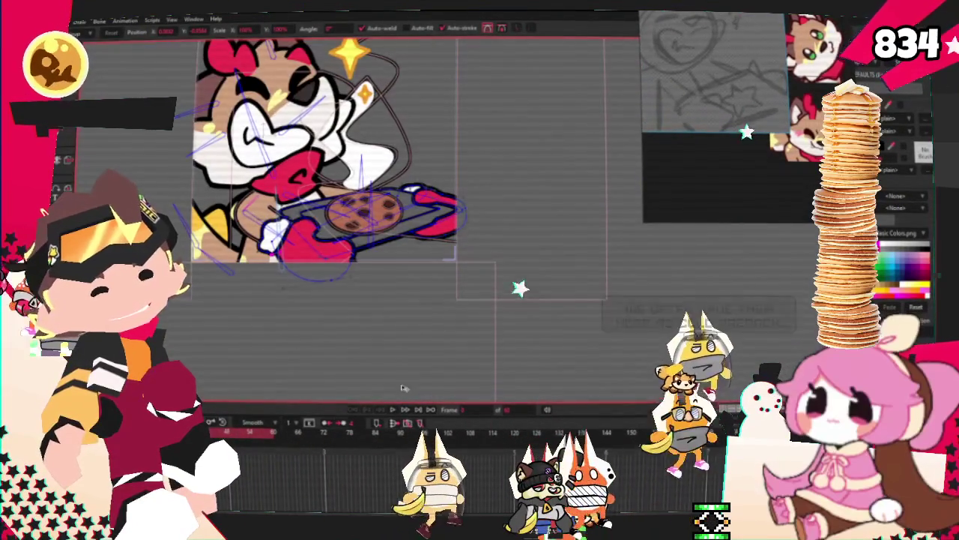
pyautogui.scroll(3, 274, 245)
pyautogui.scroll(3, 274, 245)
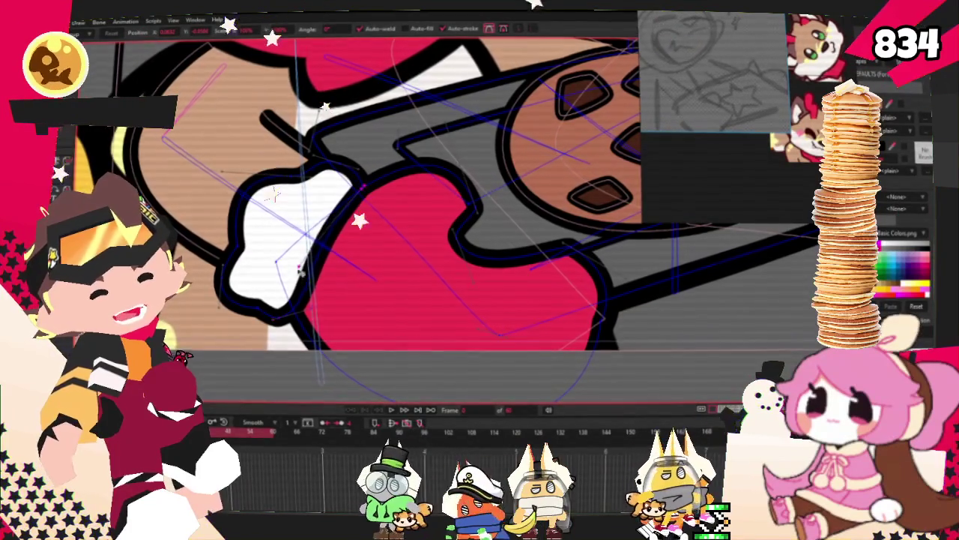
pyautogui.scroll(2, 270, 349)
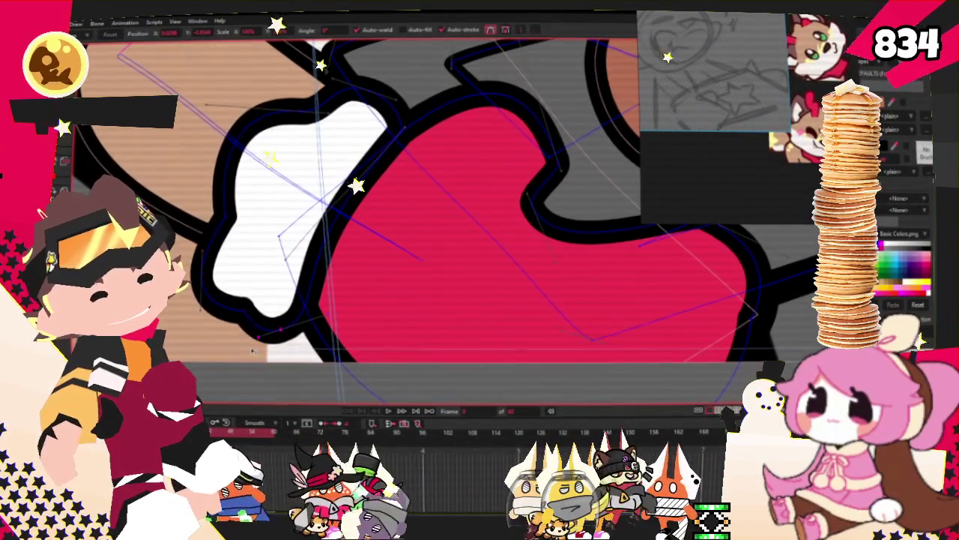
pyautogui.scroll(-3, 300, 355)
pyautogui.scroll(1, 343, 358)
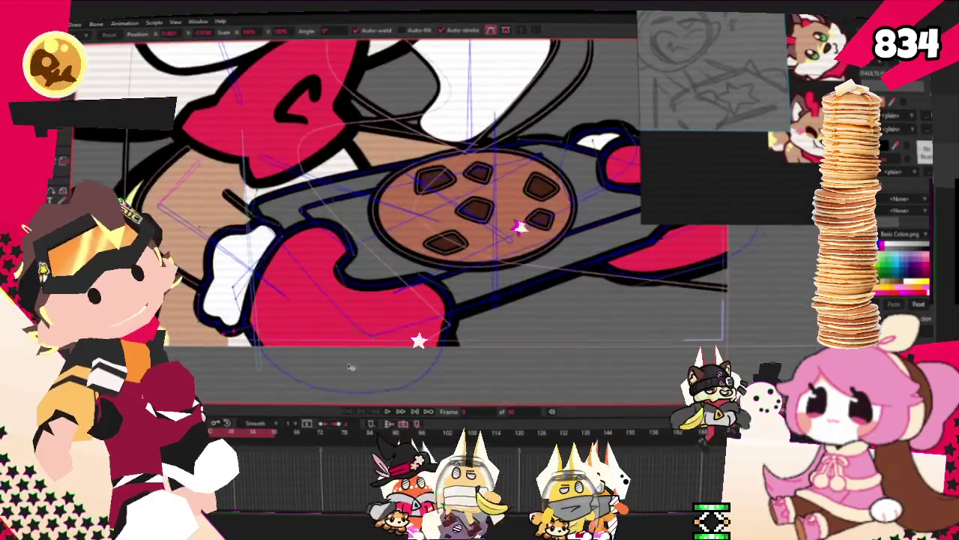
pyautogui.scroll(-2, 379, 371)
pyautogui.scroll(-2, 378, 371)
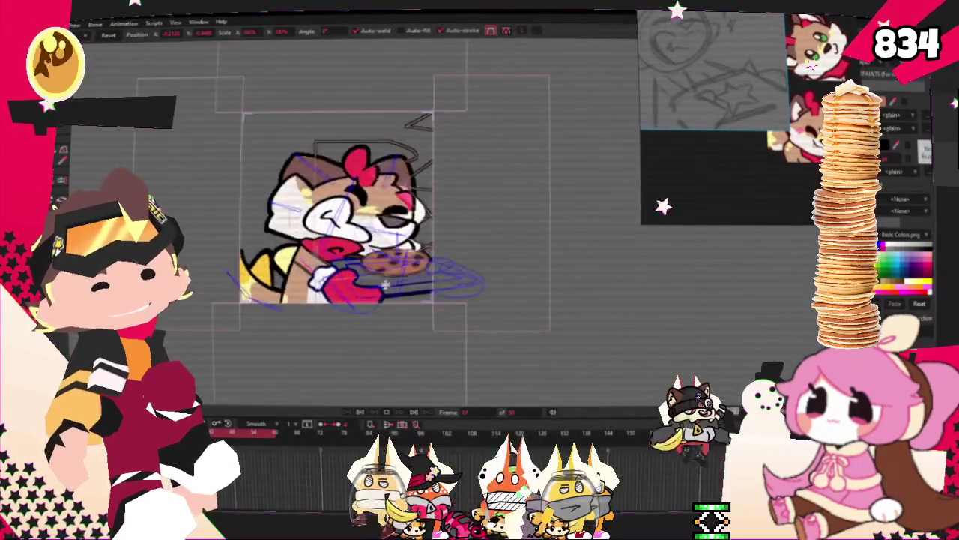
pyautogui.scroll(3, 379, 371)
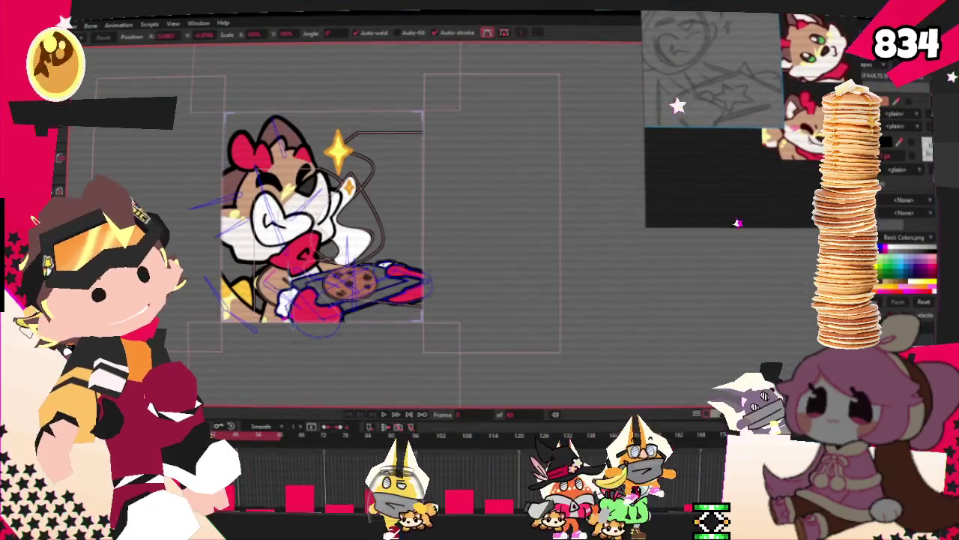
pyautogui.hotkey('alt', 'f')
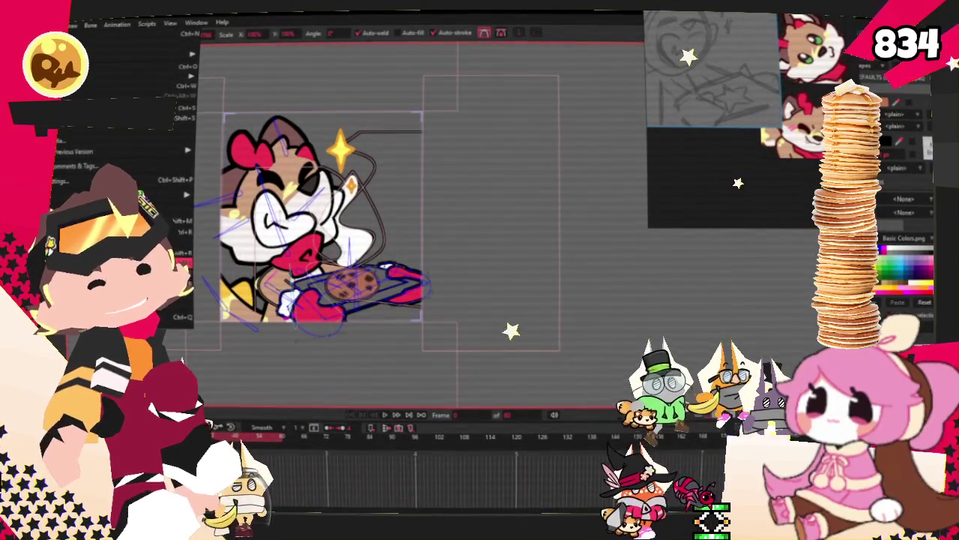
# - Export frames 1–60 as an animated GIF named Cookie into the YCH_Cookies folder
pyautogui.click(113, 231)
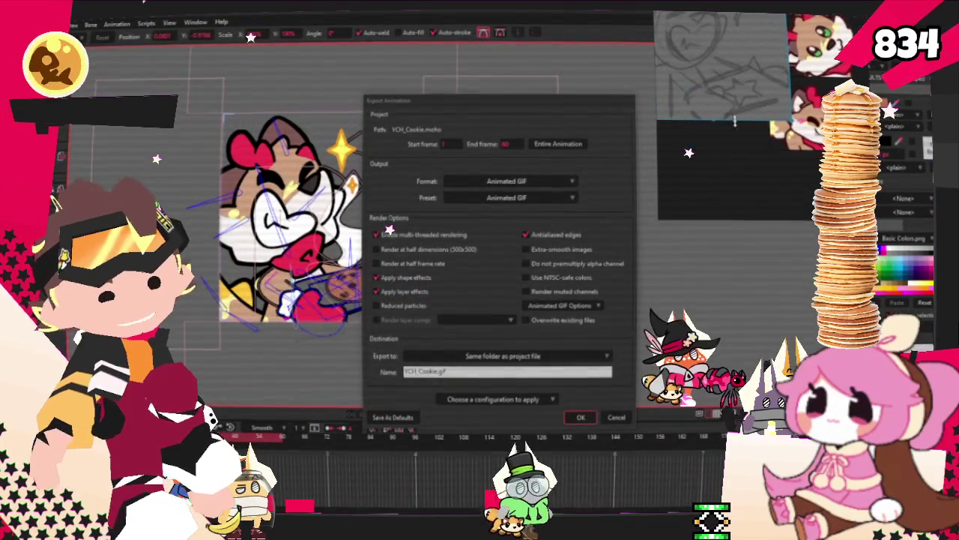
pyautogui.click(558, 305)
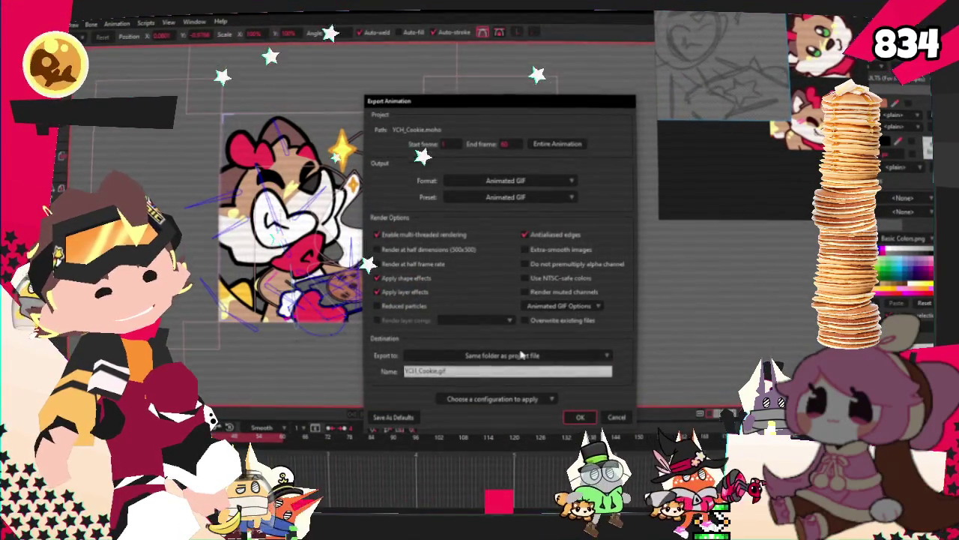
pyautogui.click(528, 355)
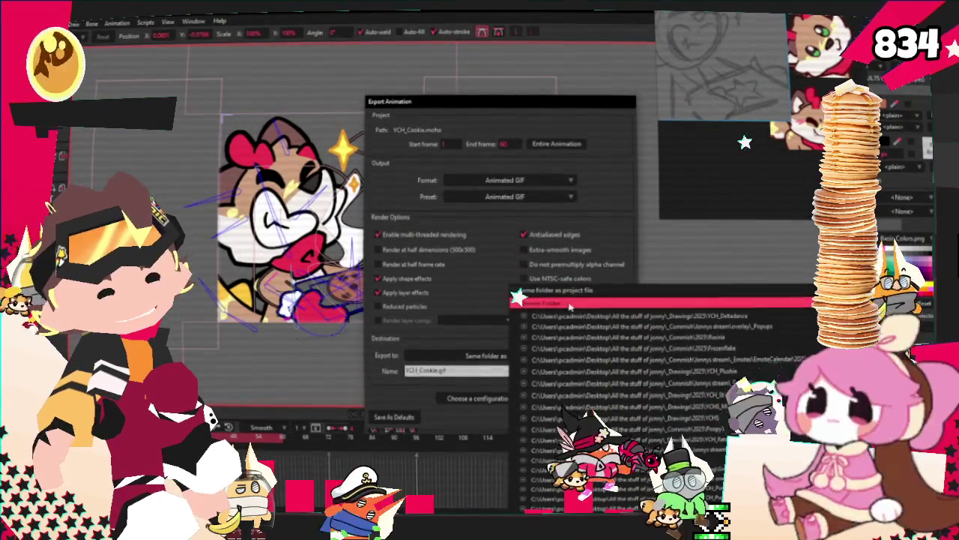
pyautogui.click(570, 303)
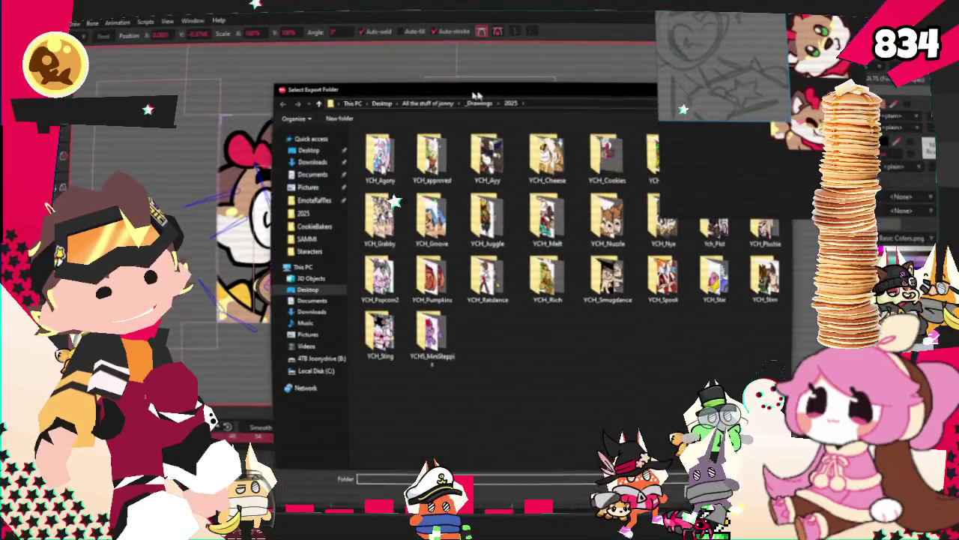
pyautogui.doubleClick(538, 166)
pyautogui.click(649, 490)
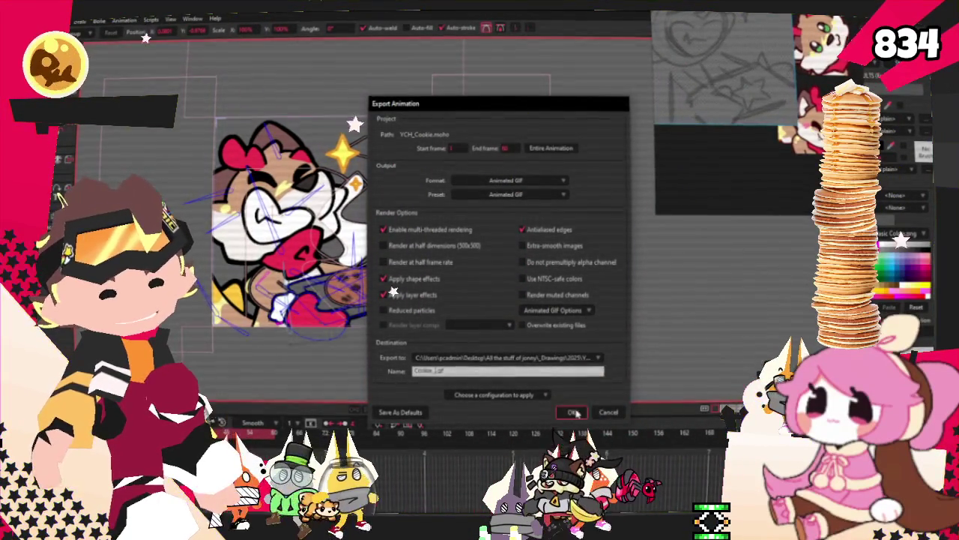
pyautogui.click(574, 412)
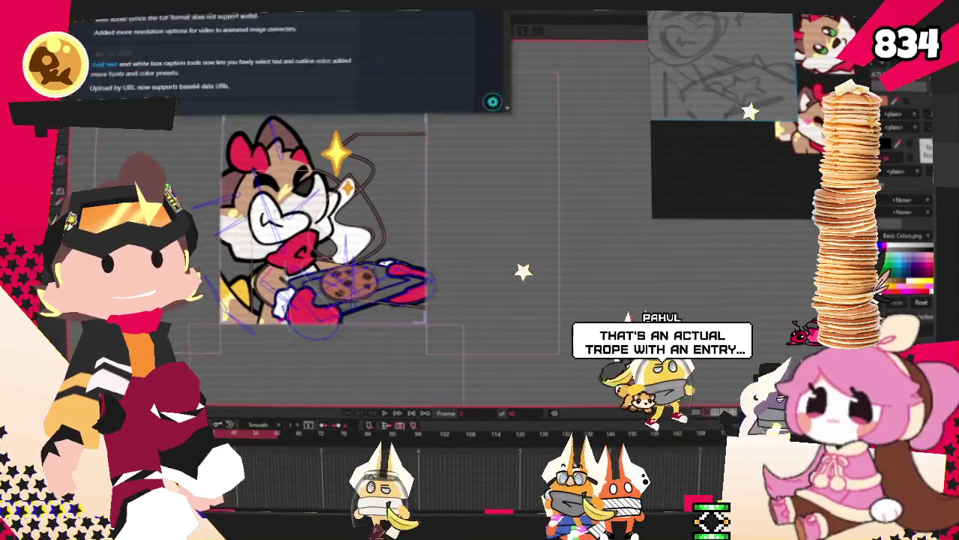
# - In Ezgif's Resize tool, upload Cookie_.gif from the YCH_Cookies folder
pyautogui.hotkey('alt', 'Tab')
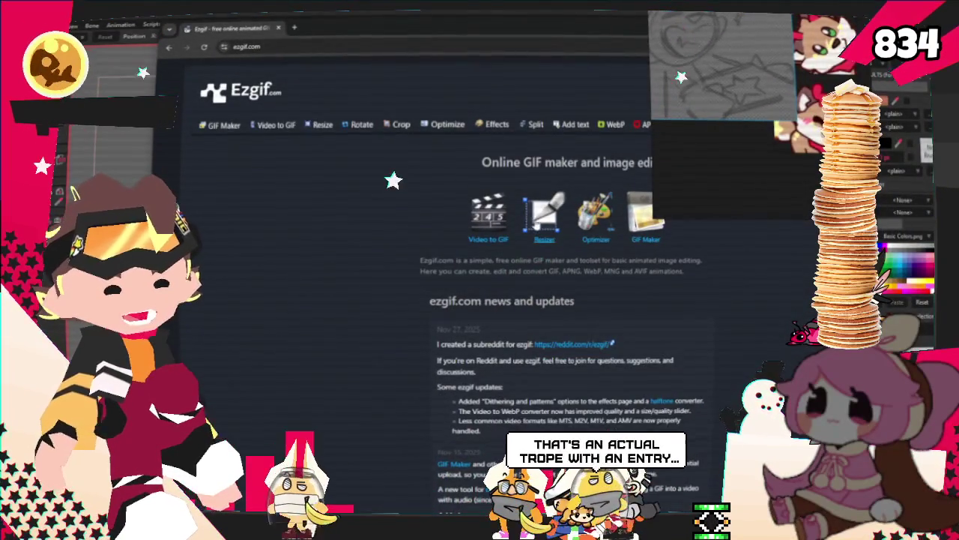
pyautogui.click(544, 216)
pyautogui.click(398, 264)
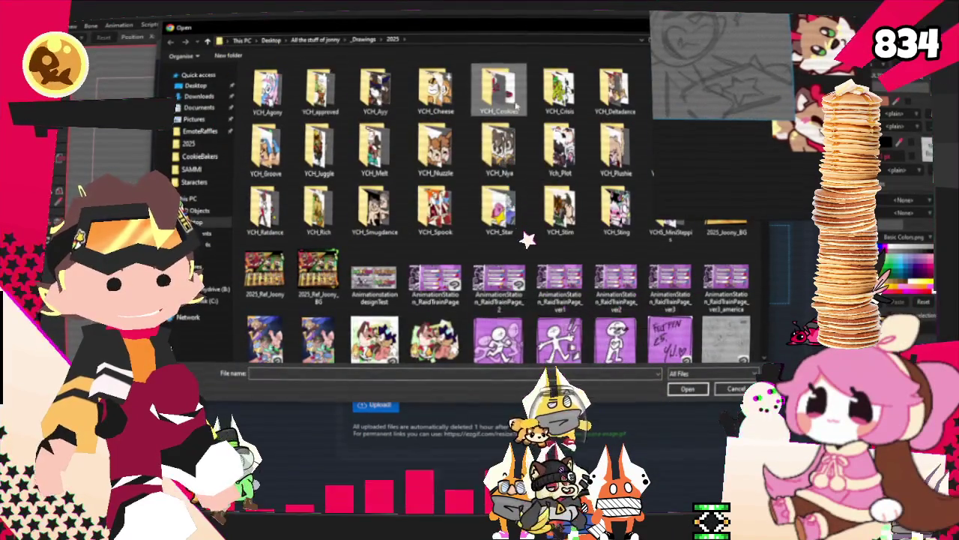
pyautogui.doubleClick(502, 97)
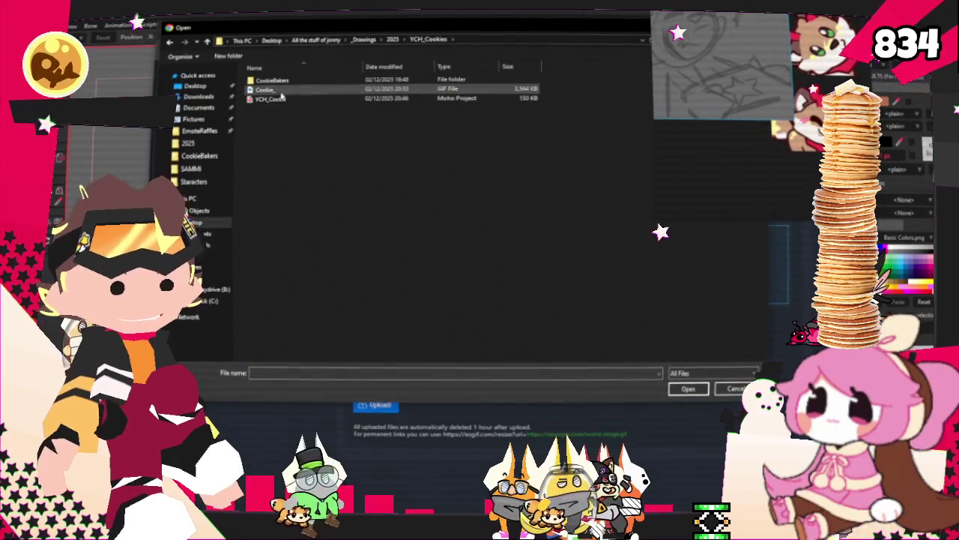
pyautogui.doubleClick(282, 92)
pyautogui.click(363, 404)
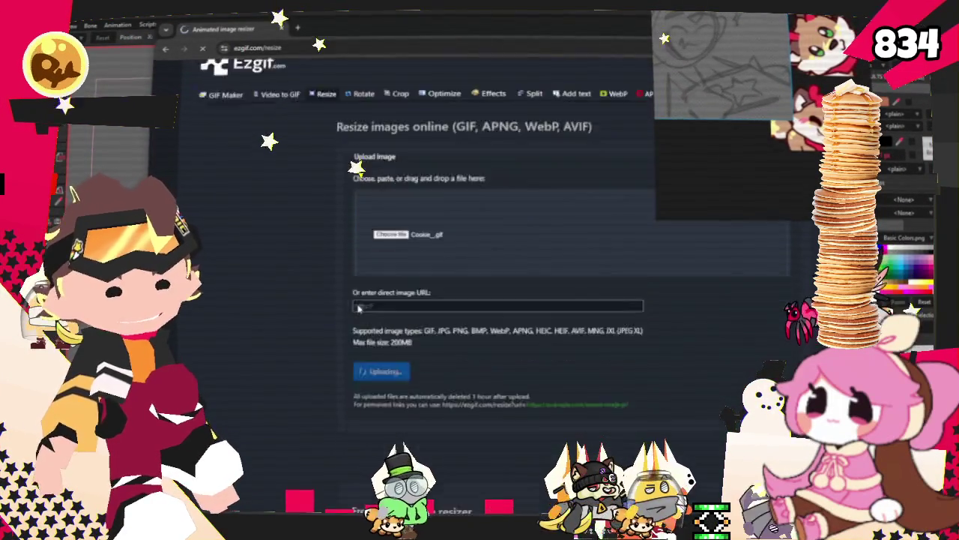
# - Set the width to 112 and resize the GIF
pyautogui.scroll(-2, 361, 307)
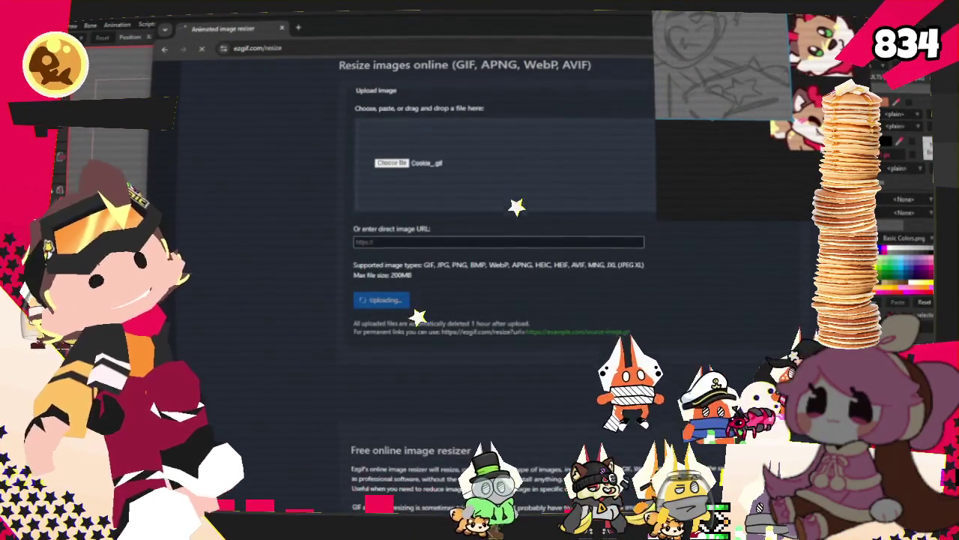
pyautogui.scroll(-4, 769, 185)
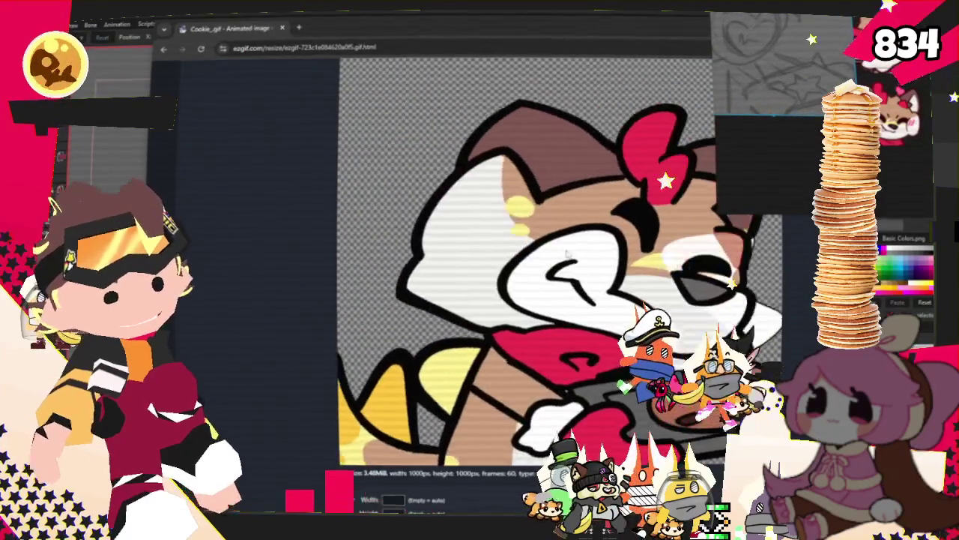
pyautogui.scroll(-1, 596, 296)
pyautogui.scroll(2, 596, 298)
pyautogui.scroll(-1, 596, 298)
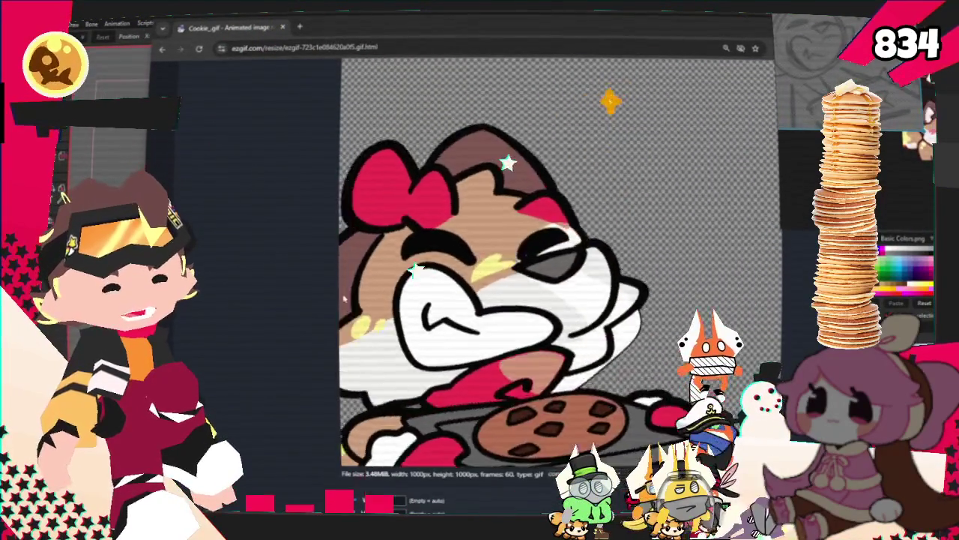
pyautogui.scroll(-3, 345, 300)
pyautogui.click(392, 305)
pyautogui.write('112')
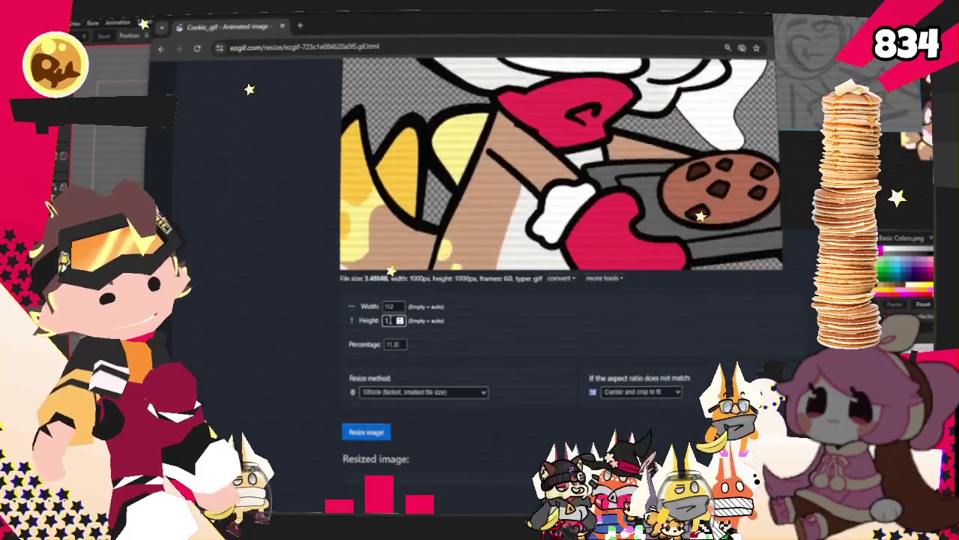
pyautogui.click(365, 432)
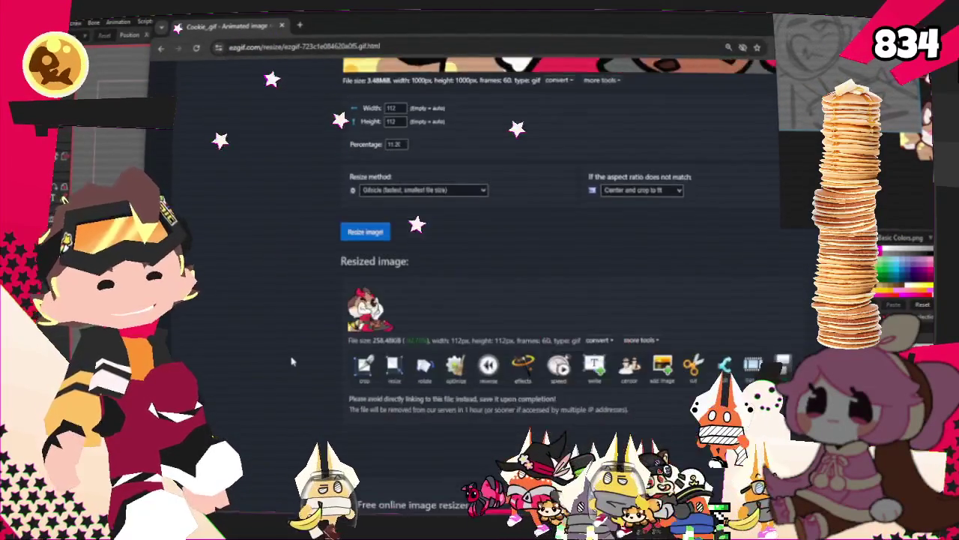
# - Review the resized 112 × 112 GIF and its reduced size of about 258 KiB
pyautogui.scroll(1, 289, 363)
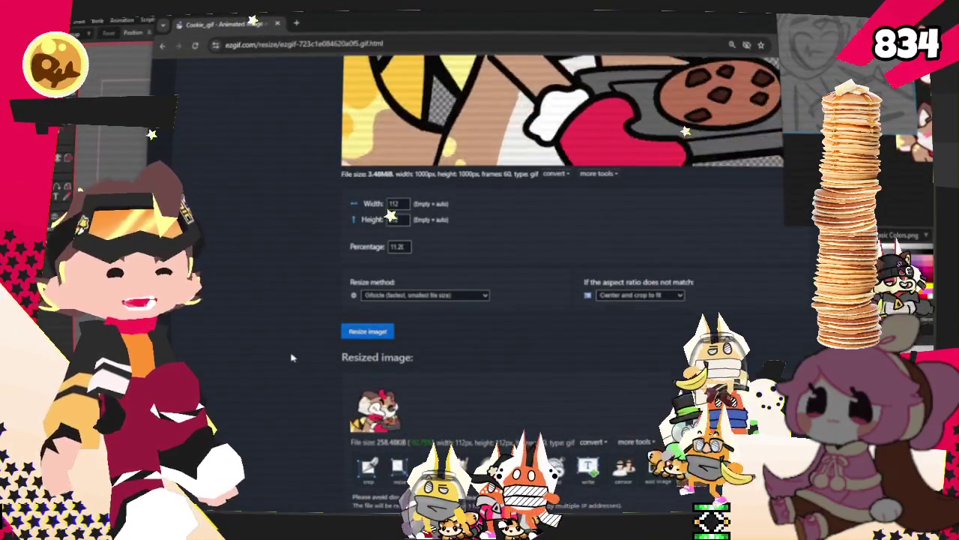
pyautogui.scroll(2, 332, 377)
pyautogui.scroll(3, 332, 377)
pyautogui.scroll(-3, 332, 377)
pyautogui.scroll(1, 332, 377)
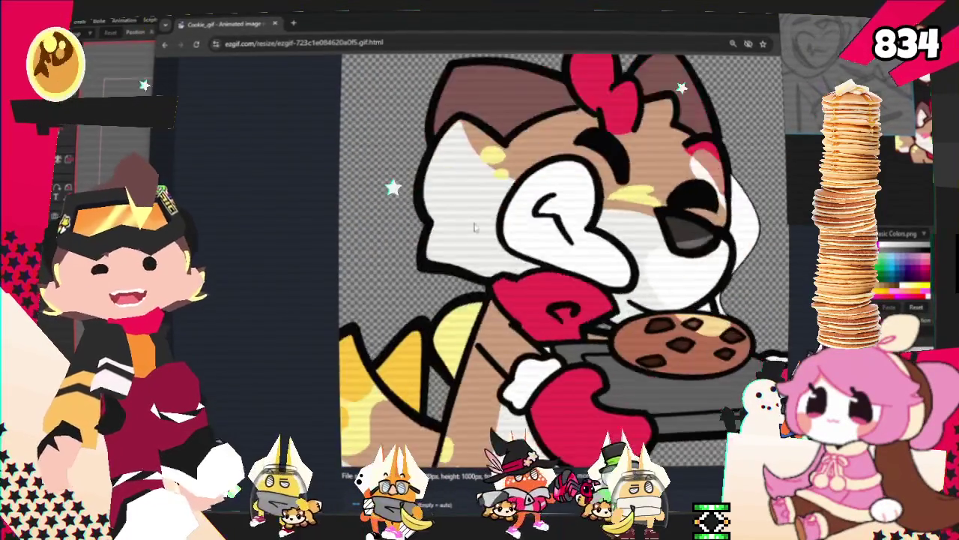
pyautogui.scroll(-2, 558, 262)
pyautogui.scroll(1, 559, 263)
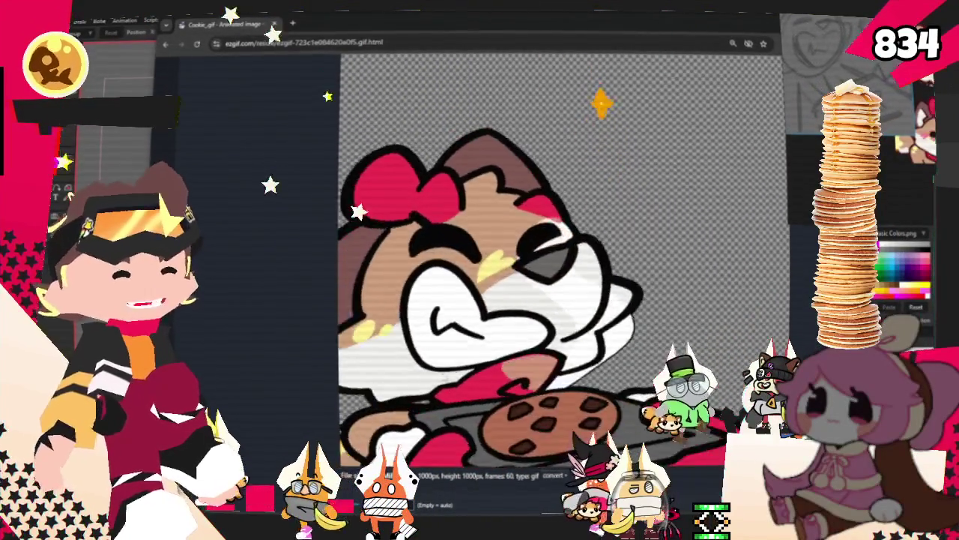
pyautogui.scroll(-3, 558, 263)
pyautogui.scroll(2, 558, 262)
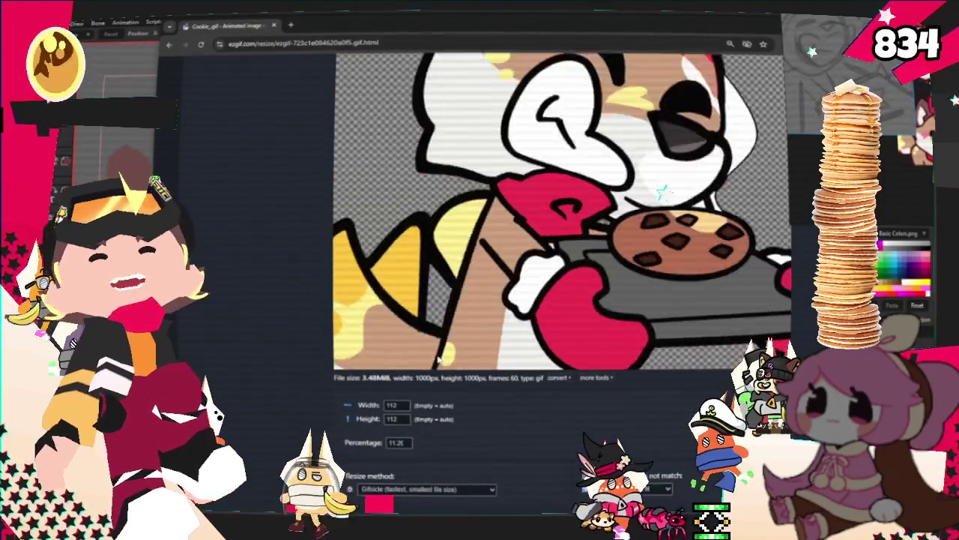
pyautogui.scroll(-2, 440, 359)
pyautogui.scroll(-1, 439, 359)
pyautogui.scroll(5, 440, 359)
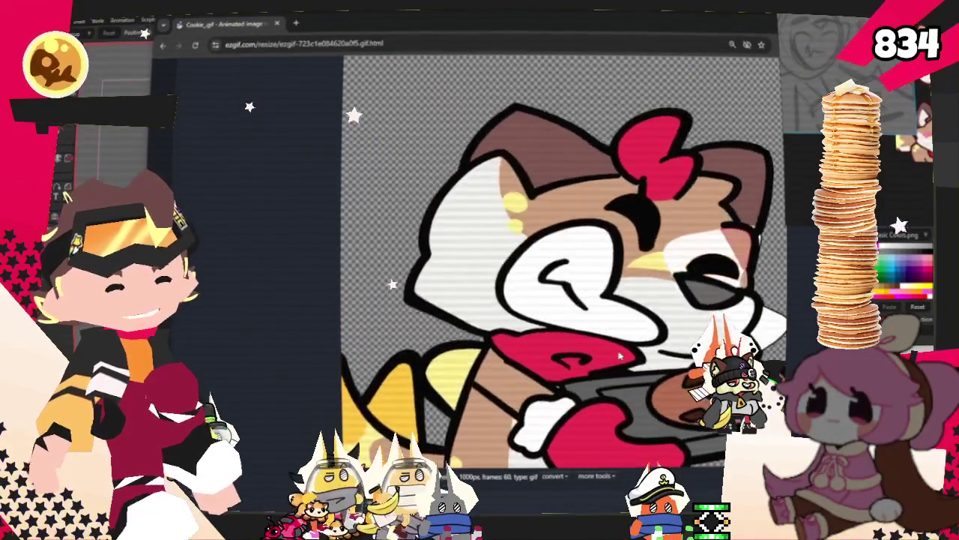
pyautogui.scroll(-1, 619, 356)
pyautogui.scroll(-2, 619, 357)
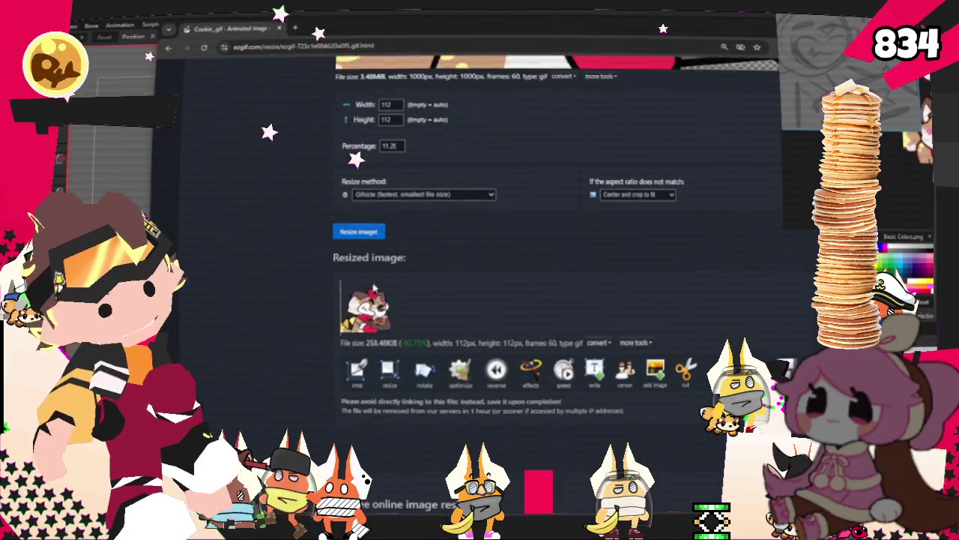
# - Save the resized GIF as 1_Cookie_112.gif in 2025 > YCH_Cookies
pyautogui.rightClick(407, 285)
pyautogui.click(442, 312)
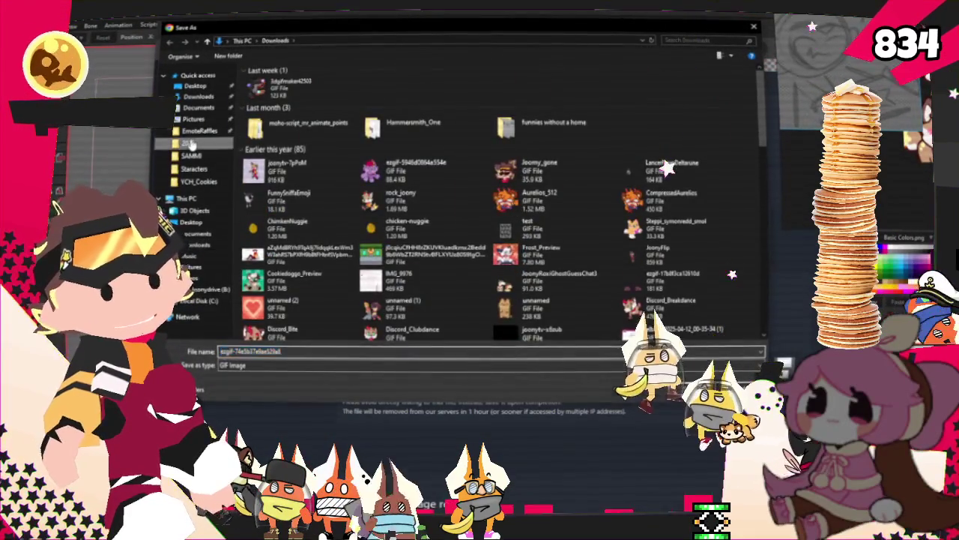
pyautogui.click(189, 143)
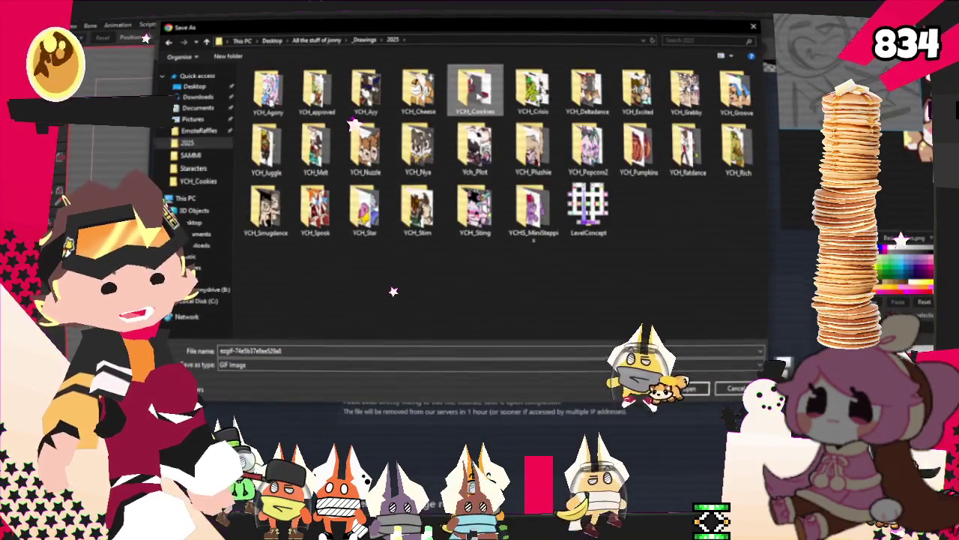
pyautogui.doubleClick(475, 89)
pyautogui.press('Return')
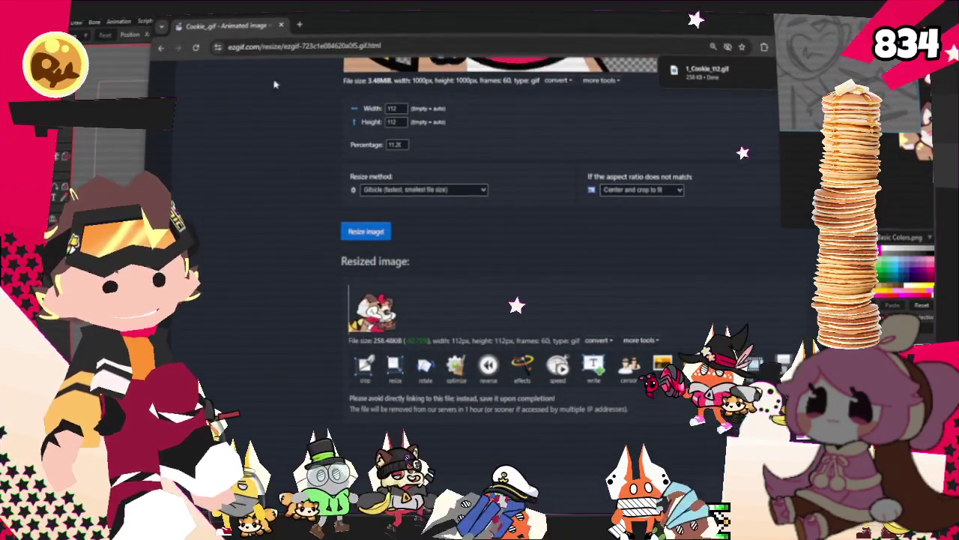
# - Leave the Ezgif page and return to Moho's canvas showing the fox with the cookie tray
pyautogui.scroll(5, 478, 288)
pyautogui.scroll(3, 477, 288)
pyautogui.scroll(-4, 477, 288)
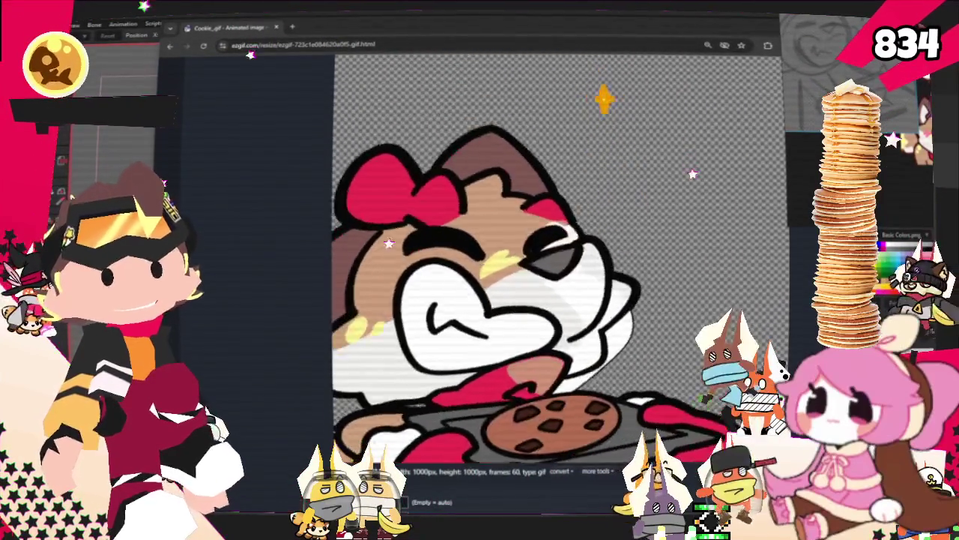
pyautogui.scroll(-3, 449, 316)
pyautogui.scroll(10, 450, 315)
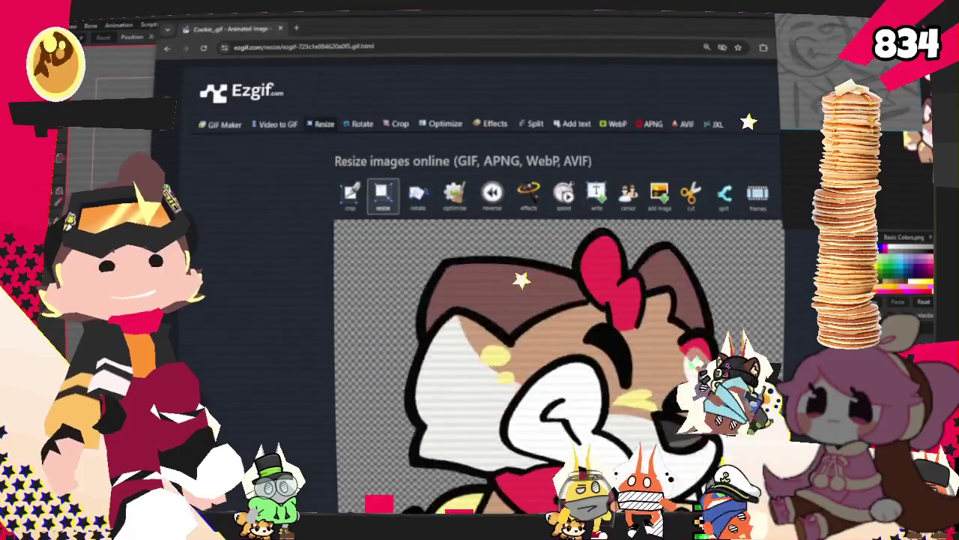
pyautogui.hotkey('alt', 'Tab')
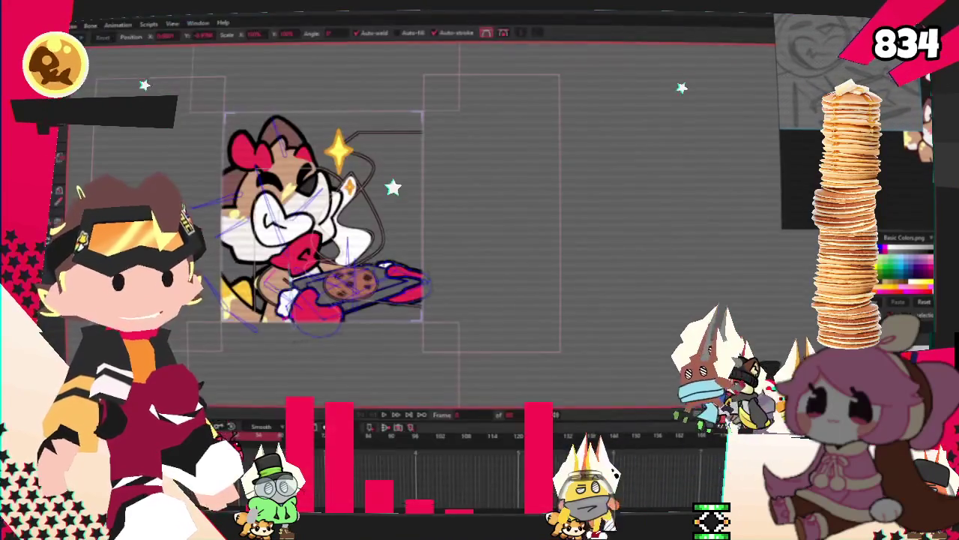
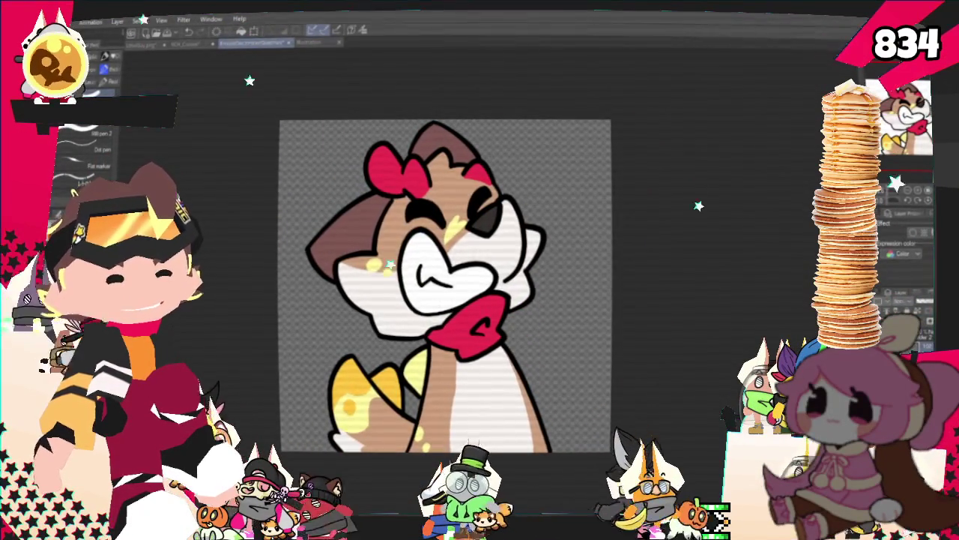
# - Tint the drawing blue with Layer color as a template, then start Save As
pyautogui.click(886, 244)
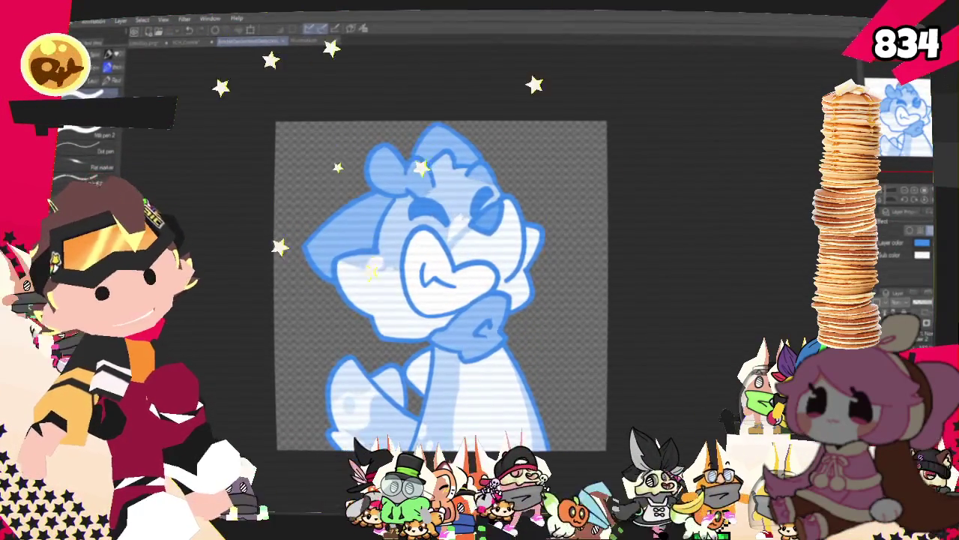
pyautogui.hotkey('ctrl', 'k')
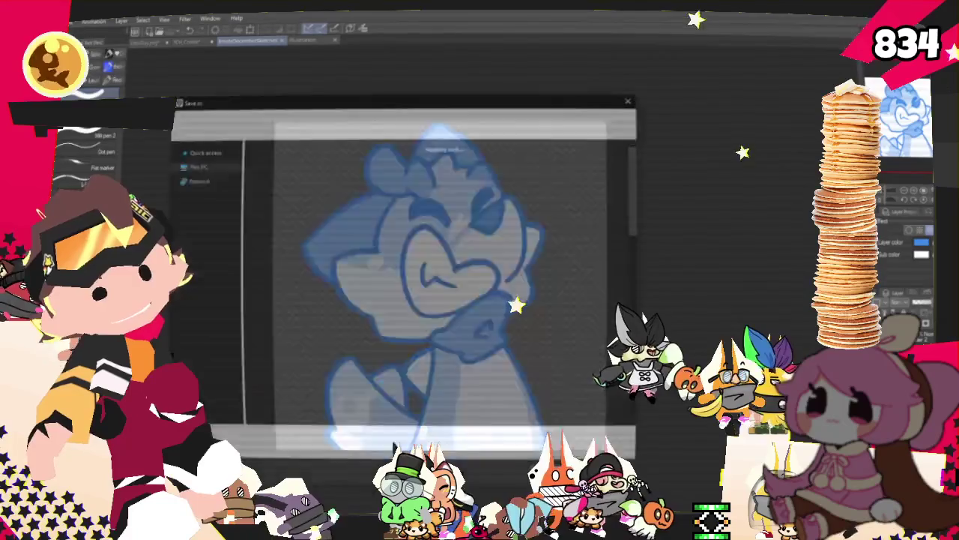
# - Save the file as 'CookieBakers' inside the YCH_Cookies > CookieBakers folder
pyautogui.scroll(-5, 411, 268)
pyautogui.scroll(3, 411, 267)
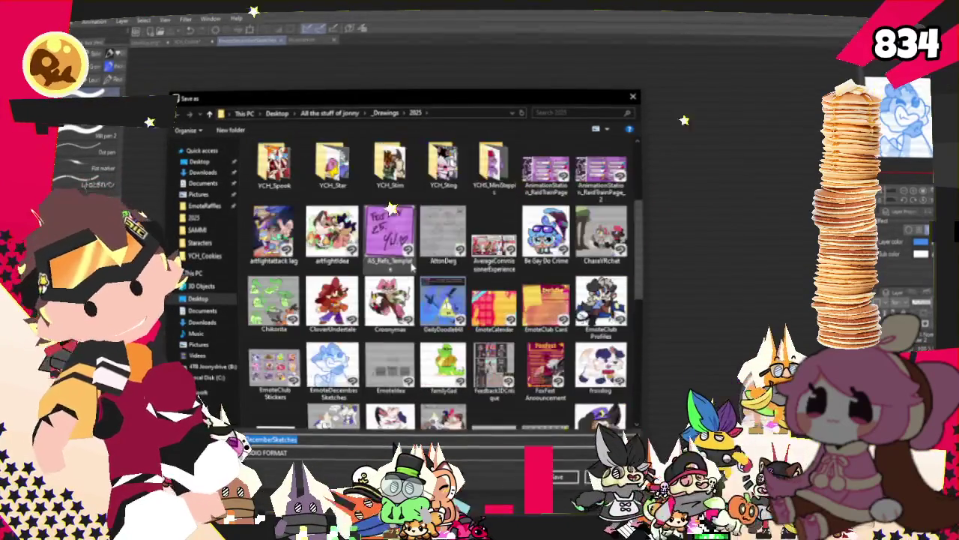
pyautogui.scroll(3, 410, 267)
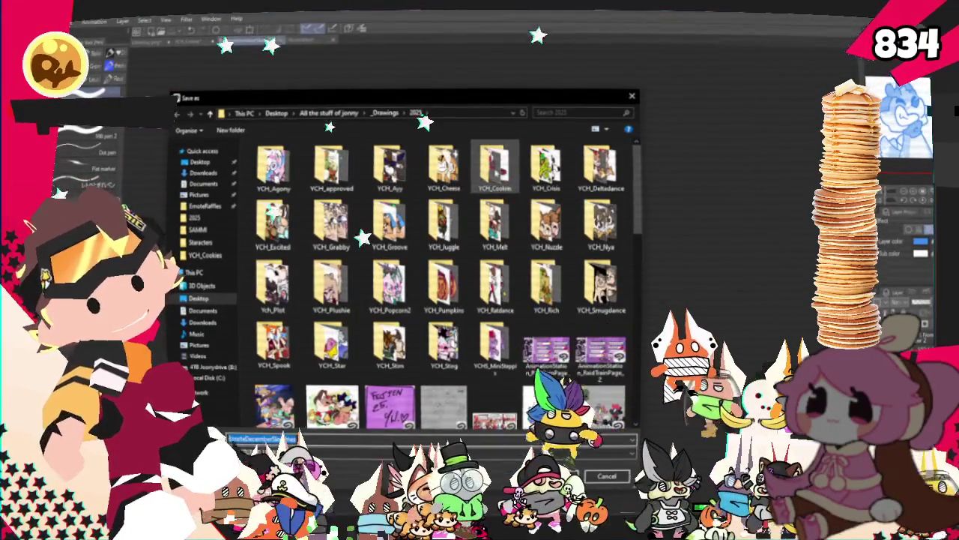
pyautogui.doubleClick(495, 167)
pyautogui.doubleClick(273, 166)
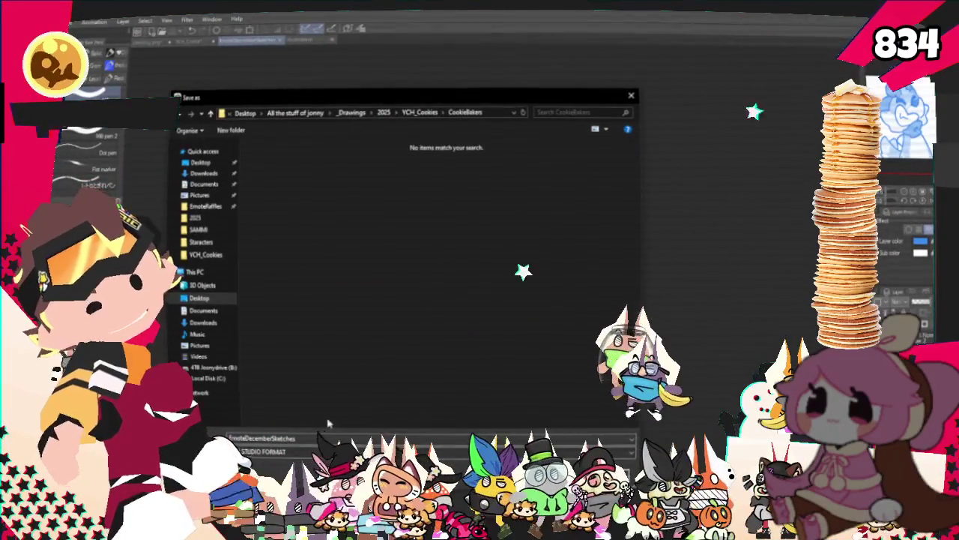
pyautogui.write('YCH_CookieBakers')
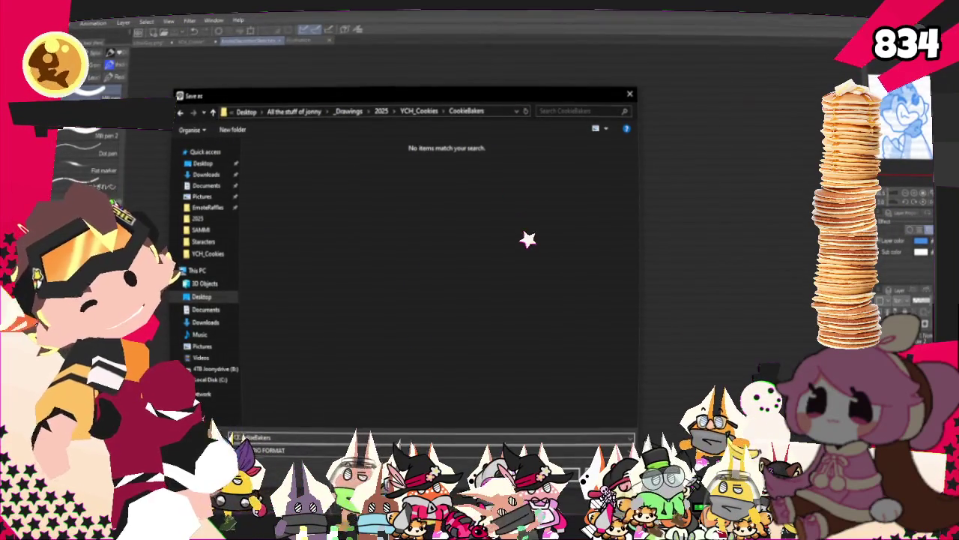
pyautogui.press('Return')
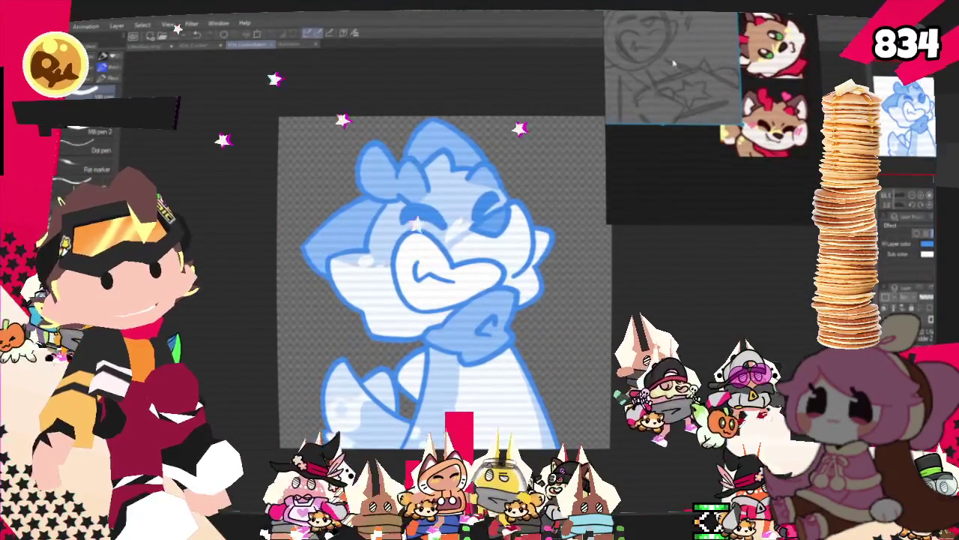
# - Clear the PureRef board of old sketches by starting a New scene
pyautogui.rightClick(719, 84)
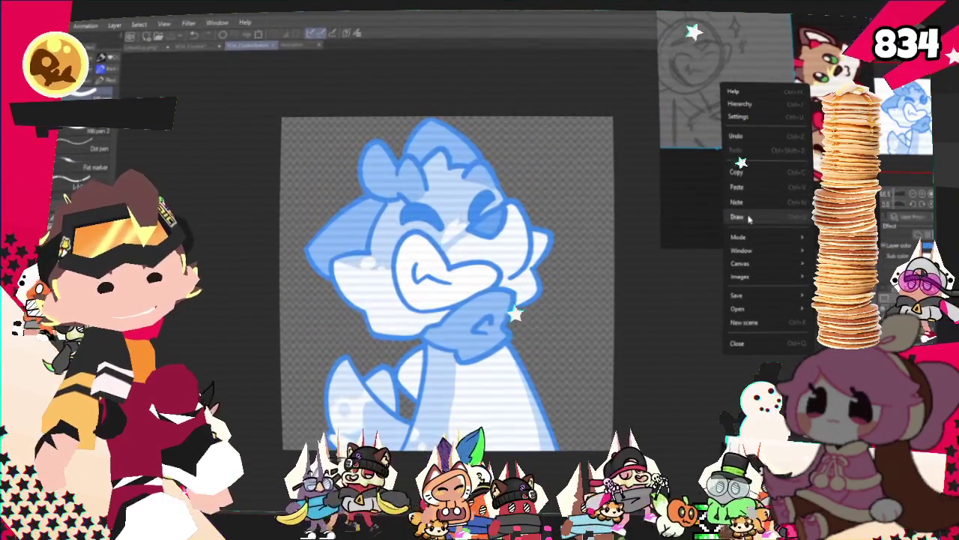
pyautogui.click(696, 189)
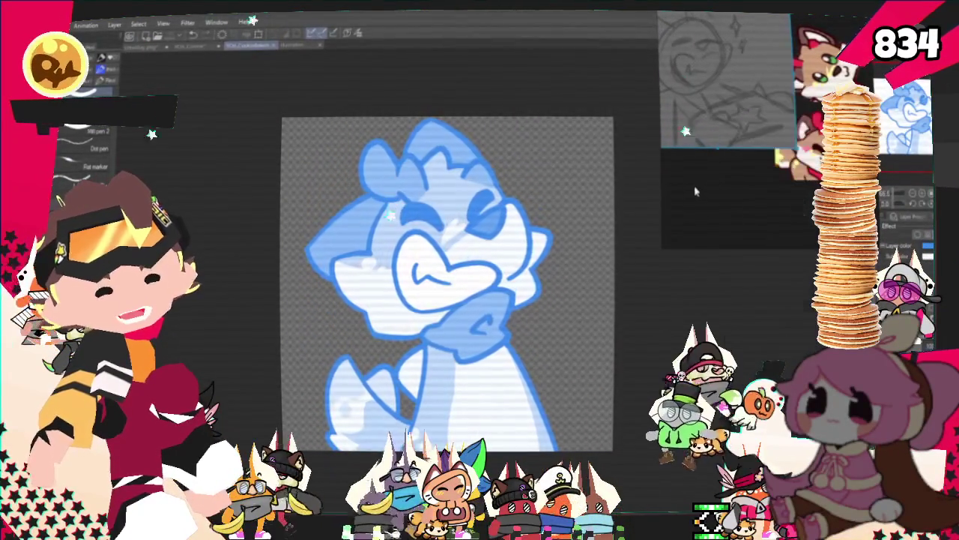
pyautogui.rightClick(698, 189)
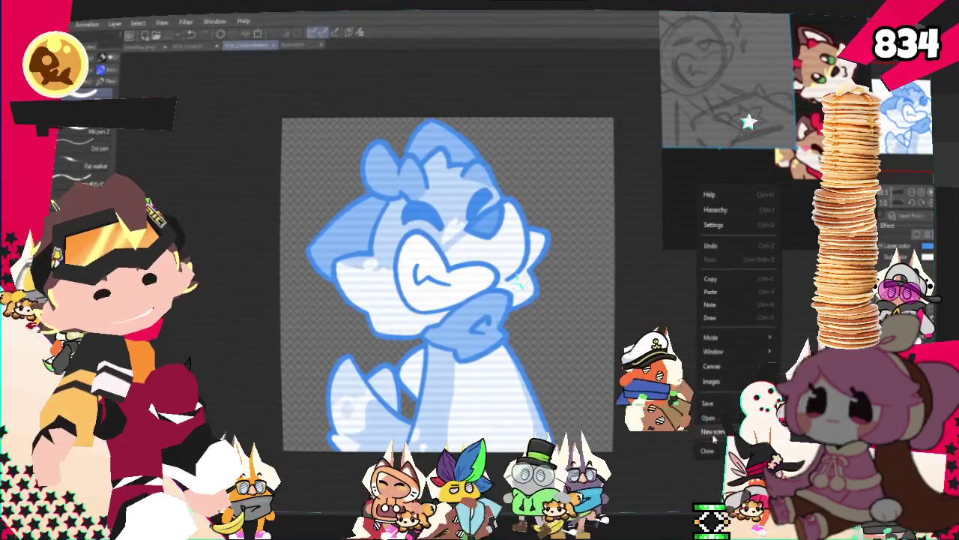
pyautogui.click(712, 404)
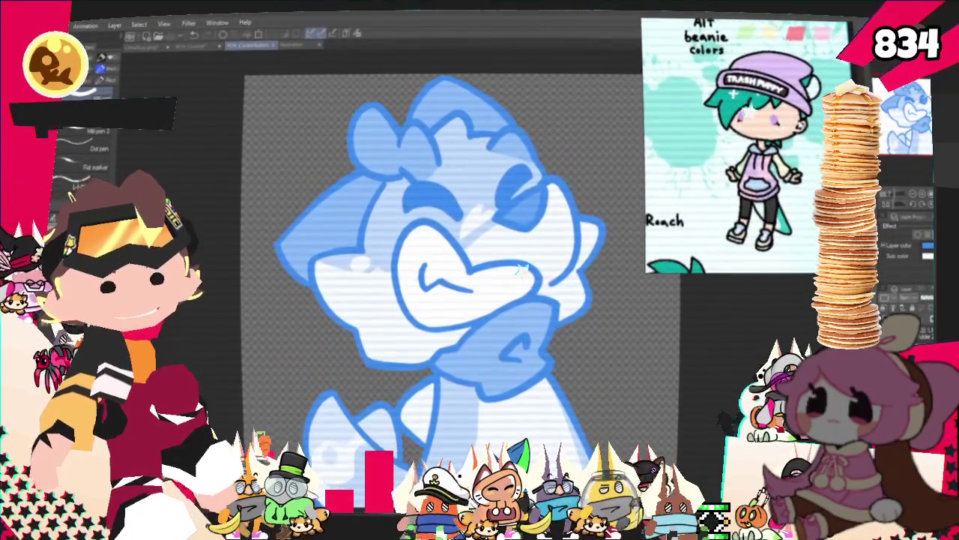
# - Zoom into the canvas over the blue template
pyautogui.scroll(1, 453, 198)
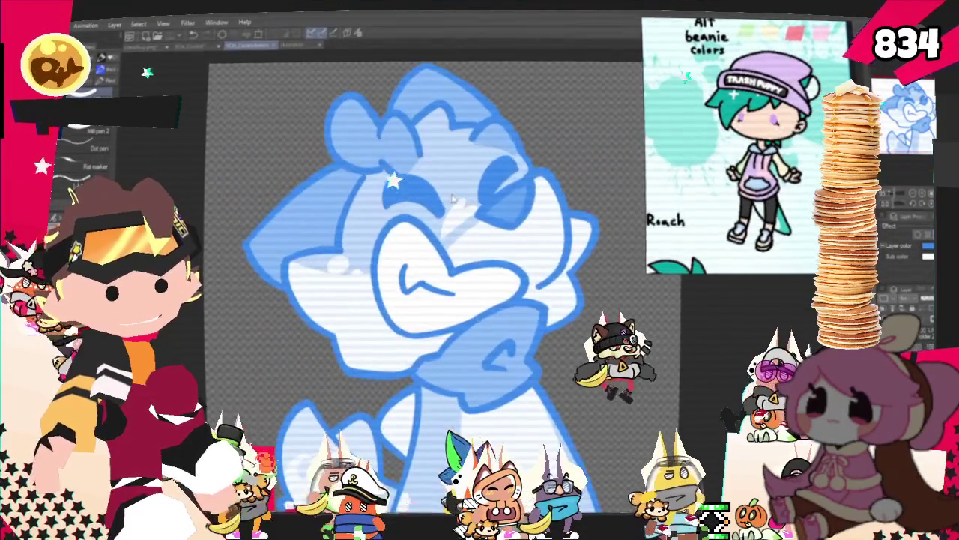
pyautogui.scroll(1, 452, 197)
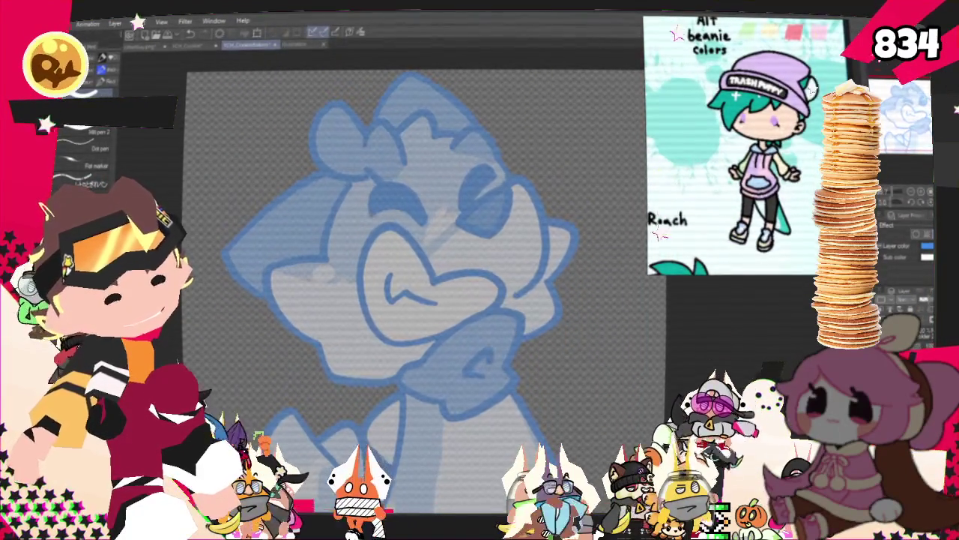
# - With the pencil, draw the first arc across the top of the beanie
pyautogui.press('p')
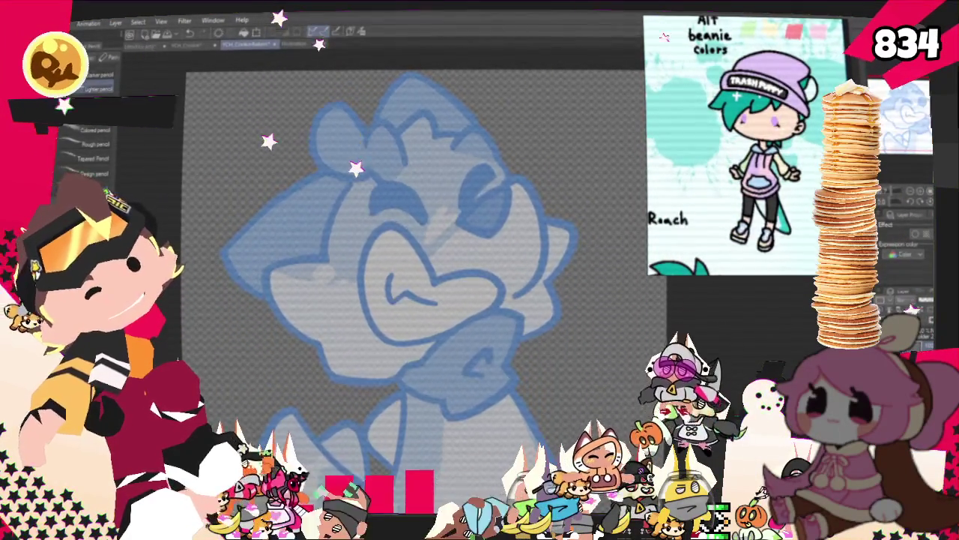
pyautogui.moveTo(420, 263); pyautogui.dragTo(397, 285)
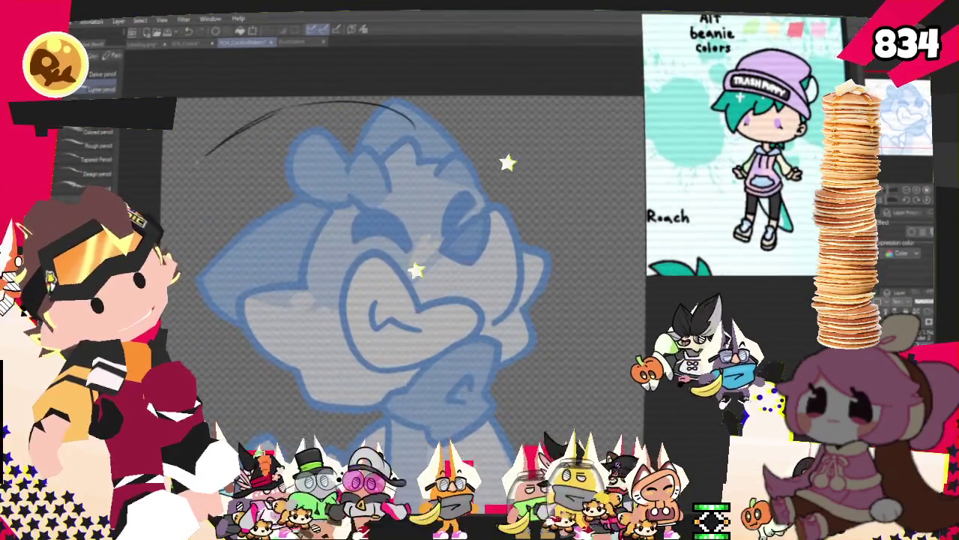
pyautogui.moveTo(193, 163); pyautogui.dragTo(276, 130)
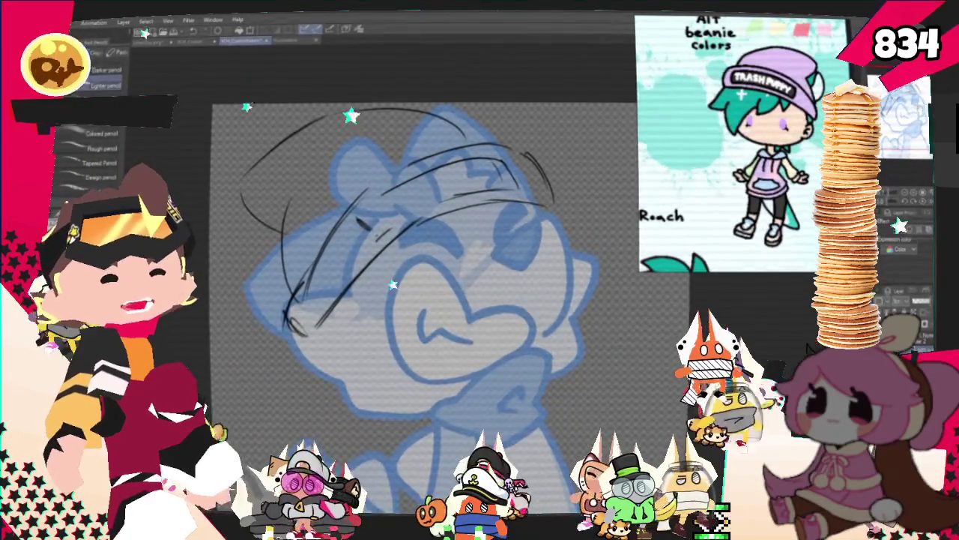
# - Pencil the left cheek curve and scribble in both dark, filled eyes
pyautogui.scroll(-3, 420, 300)
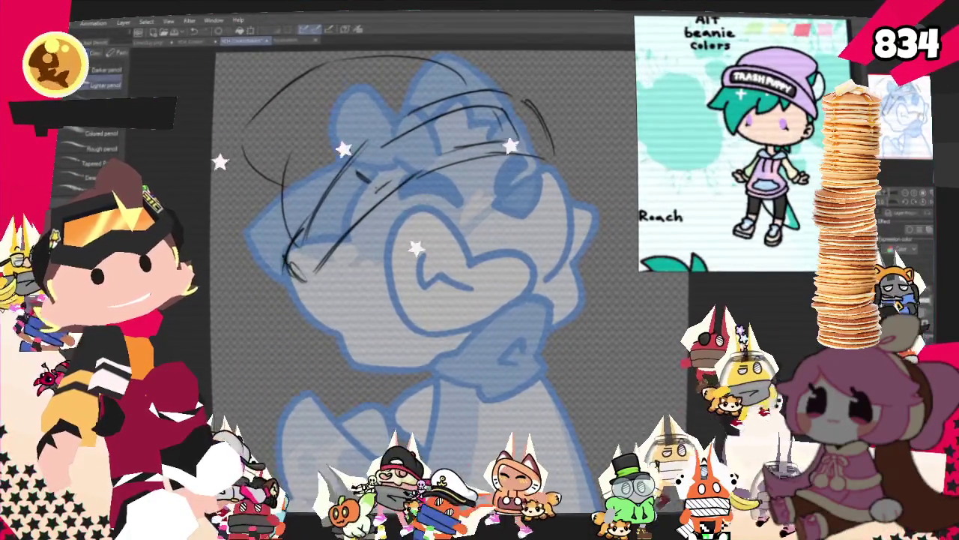
pyautogui.scroll(-3, 420, 300)
pyautogui.scroll(2, 419, 262)
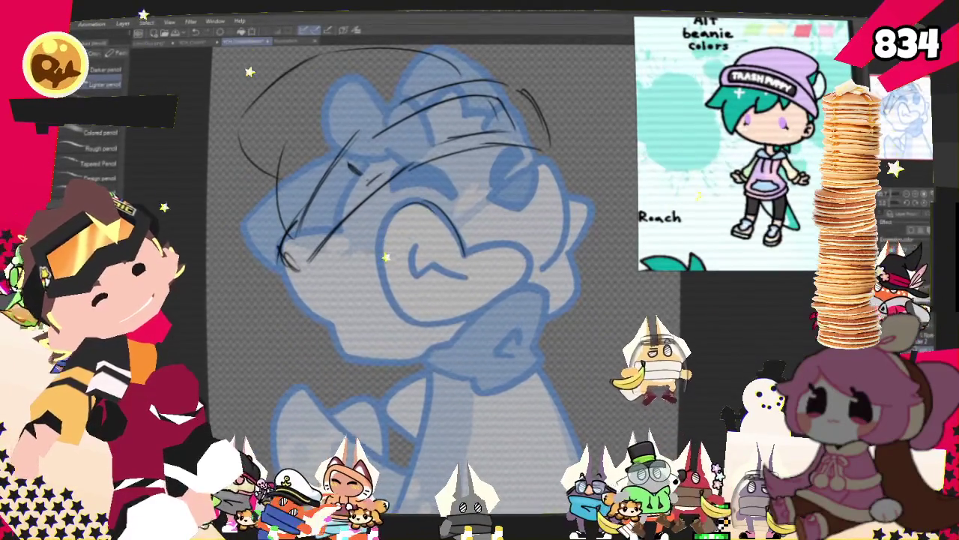
pyautogui.moveTo(389, 215); pyautogui.dragTo(408, 326)
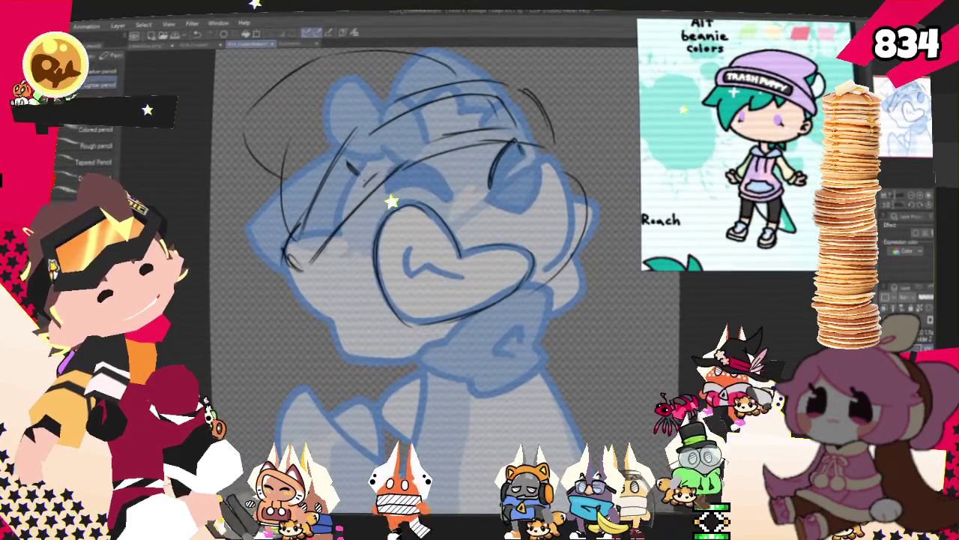
pyautogui.moveTo(495, 150); pyautogui.dragTo(517, 186)
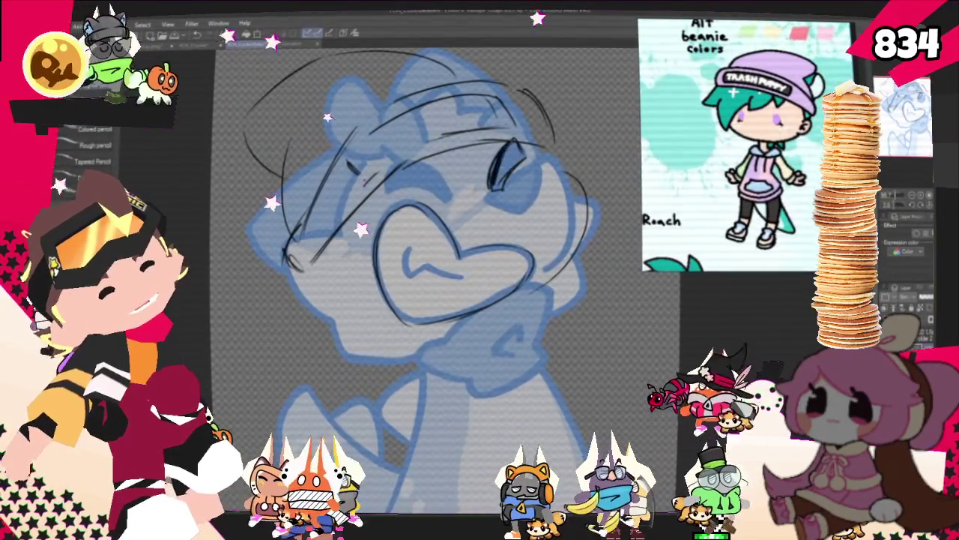
pyautogui.moveTo(430, 166); pyautogui.dragTo(452, 198)
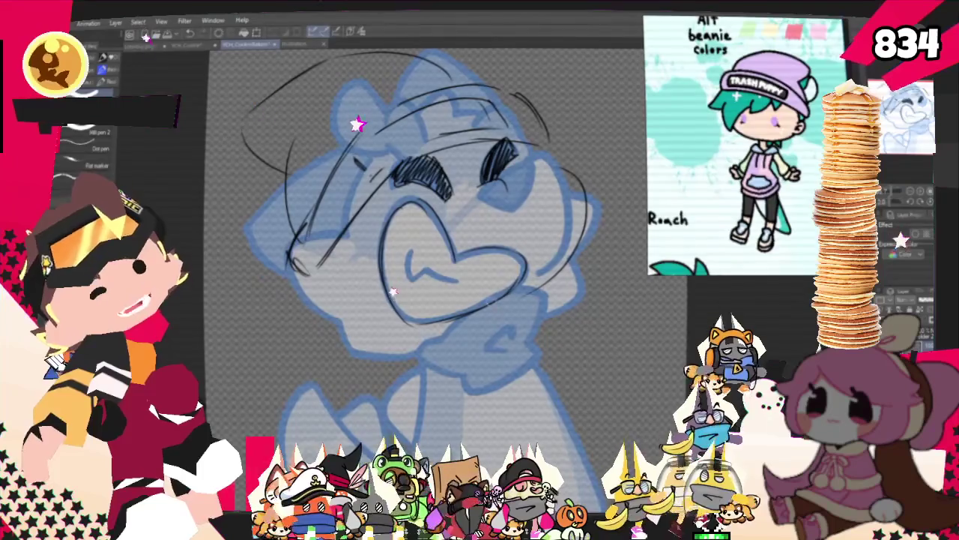
# - Pencil in the lower cheek and jaw line plus a line at the lower right of the body
pyautogui.press('p')
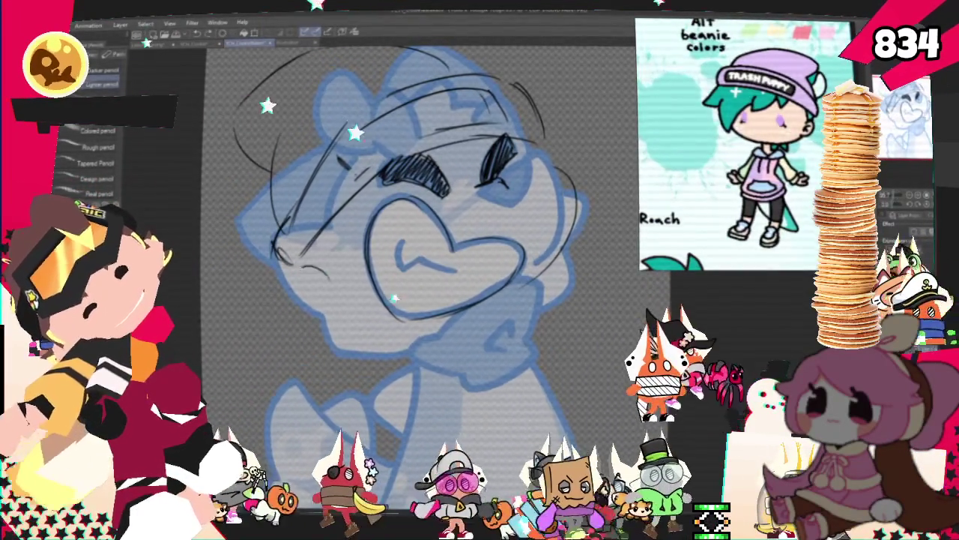
pyautogui.moveTo(322, 274); pyautogui.dragTo(352, 330)
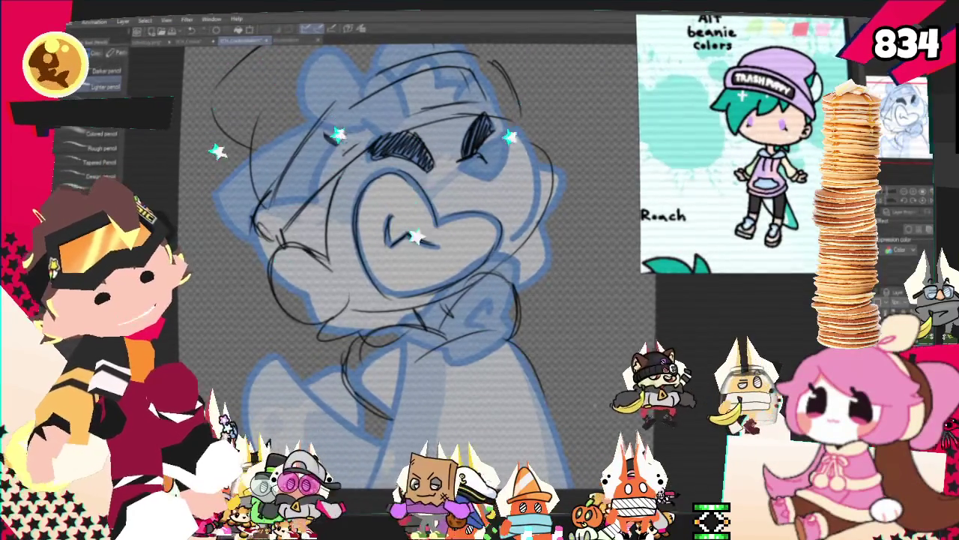
pyautogui.scroll(-1, 412, 247)
pyautogui.moveTo(516, 301); pyautogui.dragTo(569, 427)
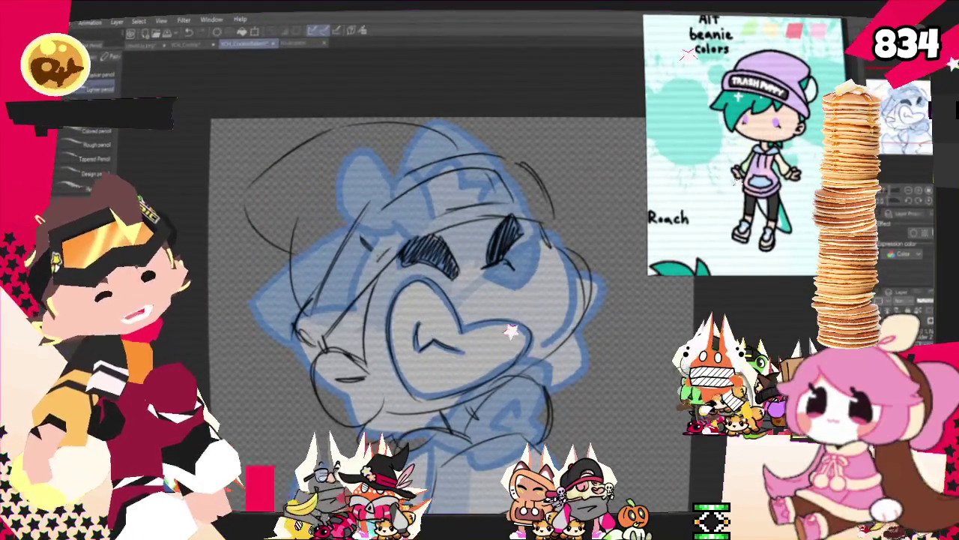
# - Tilt the canvas view slightly and lasso-select both eyes
pyautogui.moveTo(420, 299); pyautogui.dragTo(424, 276)
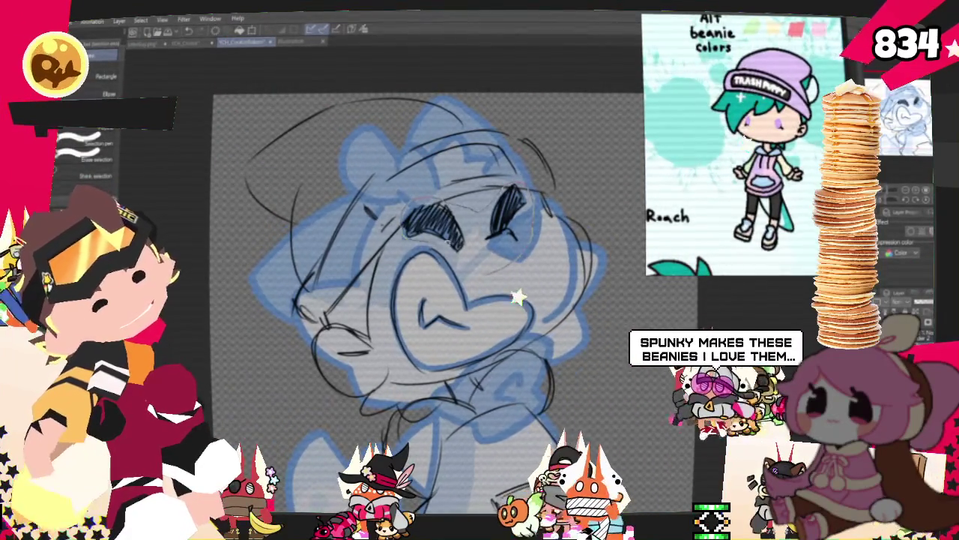
pyautogui.moveTo(450, 197); pyautogui.dragTo(446, 201)
pyautogui.press('o')
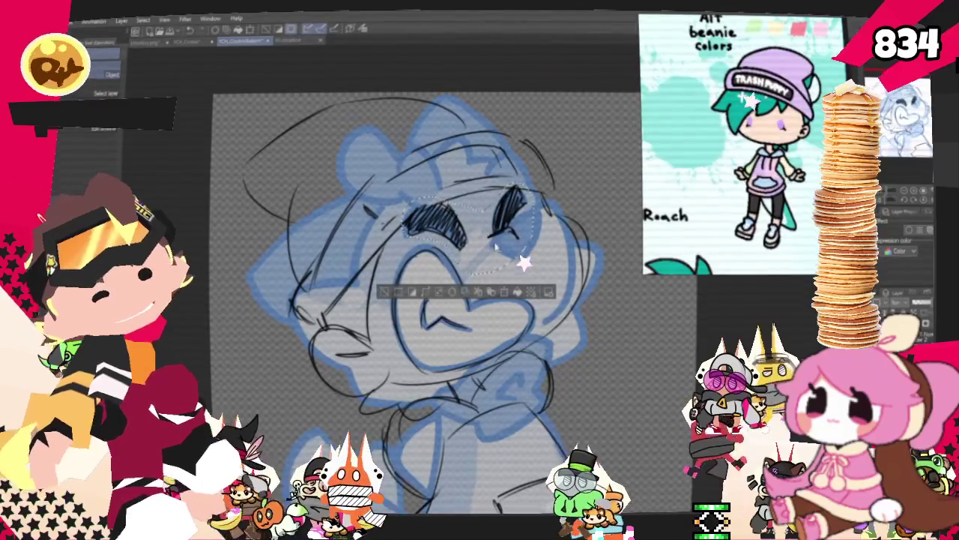
# - Reshape the selected eyes with Scale/Rotate, commit it, and clear the selection
pyautogui.rightClick(495, 233)
pyautogui.click(533, 359)
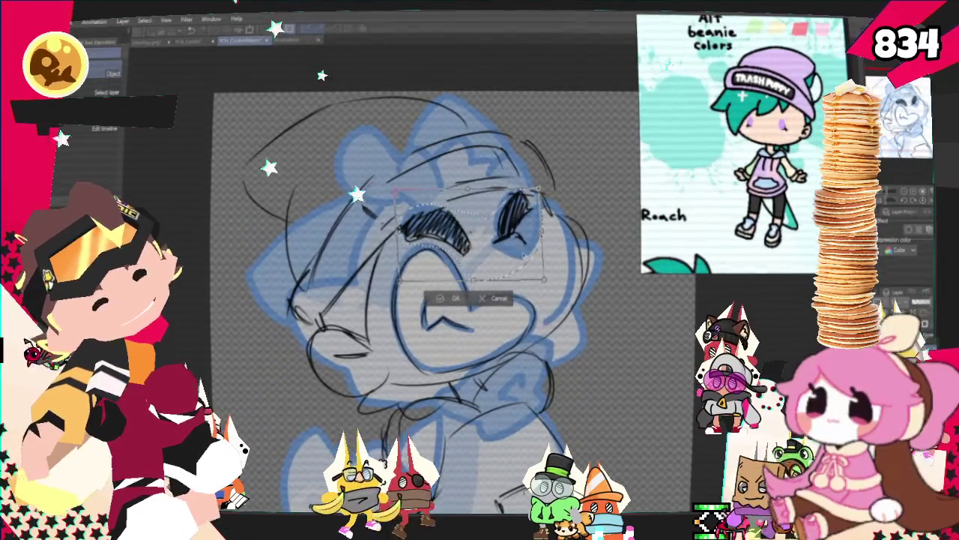
pyautogui.press('Return')
pyautogui.hotkey('ctrl', 'd')
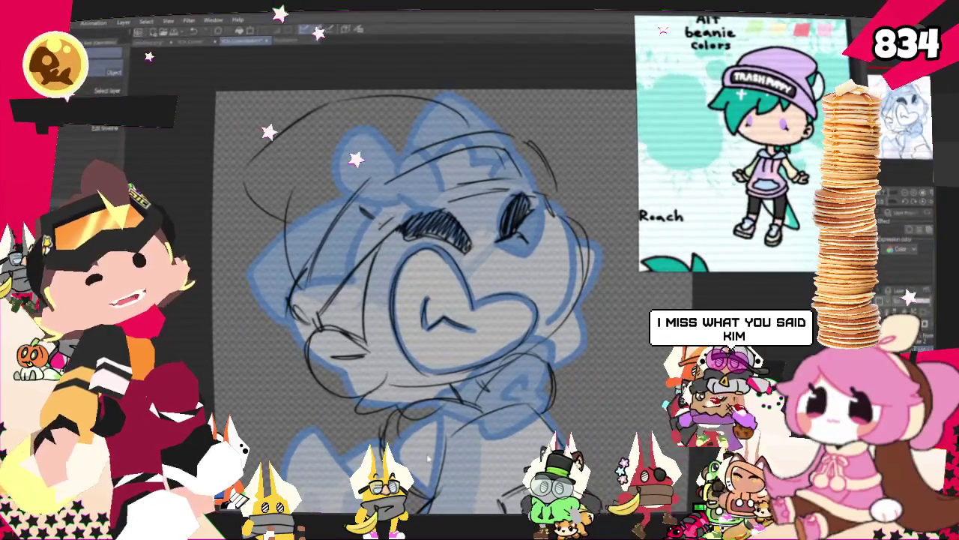
pyautogui.press('p')
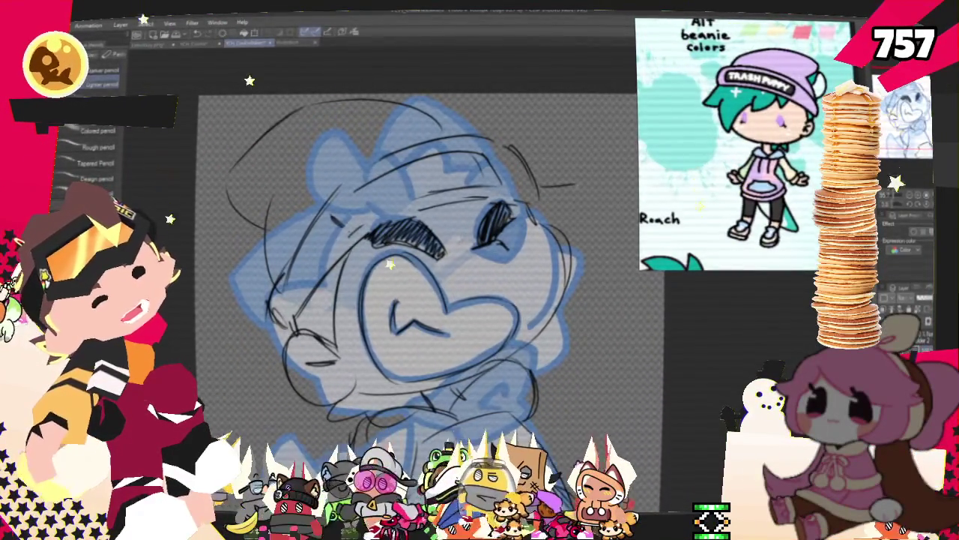
# - Add a short pencil stroke on the right of the head, then lasso the whole head
pyautogui.moveTo(577, 179); pyautogui.dragTo(583, 204)
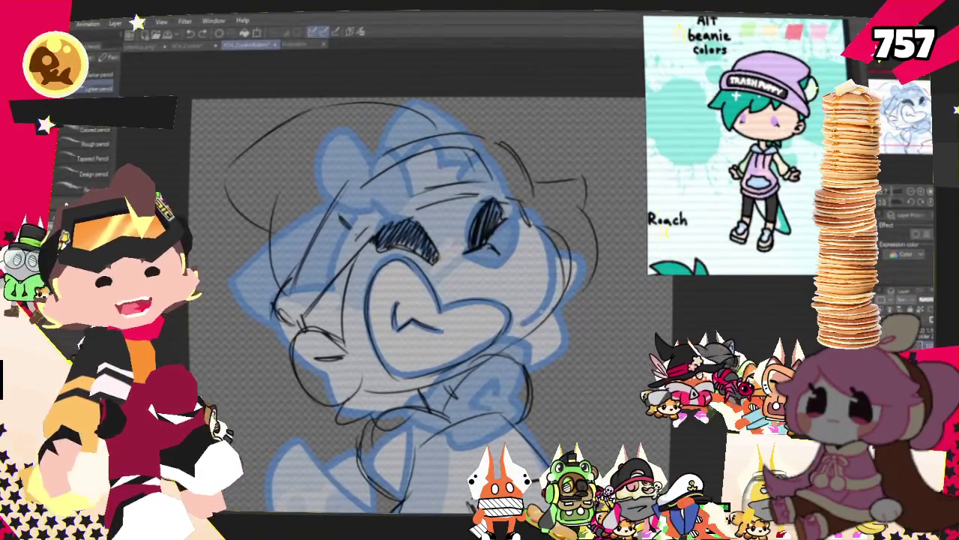
pyautogui.press('m')
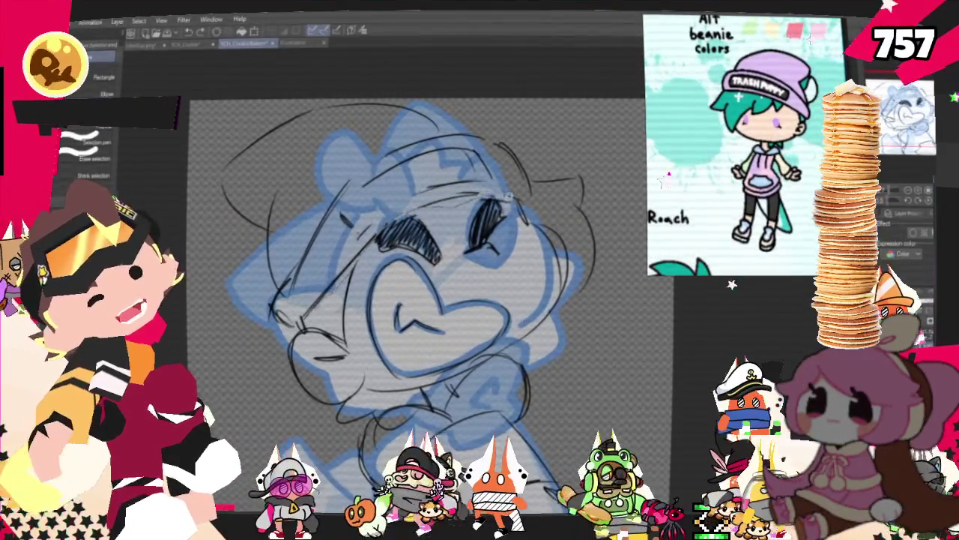
pyautogui.moveTo(540, 200); pyautogui.dragTo(538, 201)
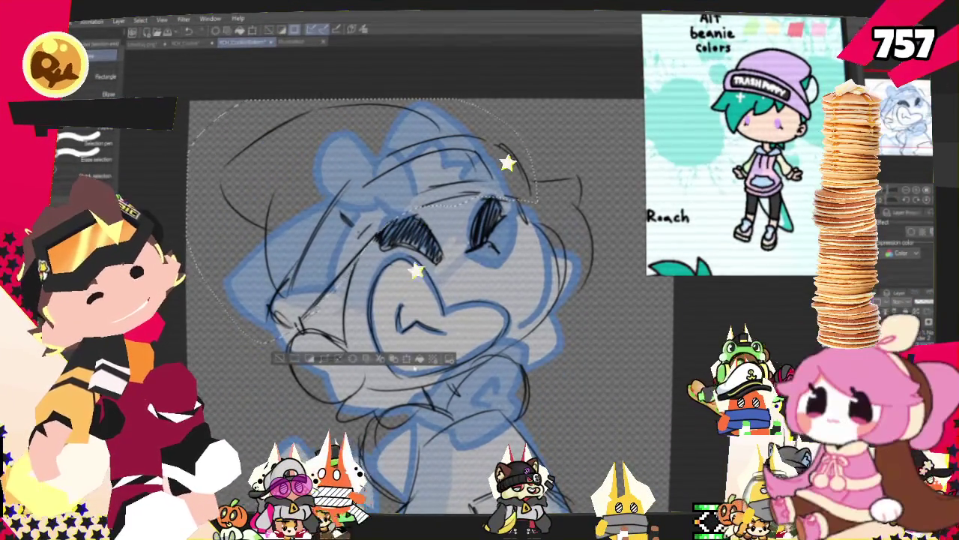
# - Rotate the selected head slightly counter-clockwise with Ctrl+T and commit it
pyautogui.hotkey('ctrl', 't')
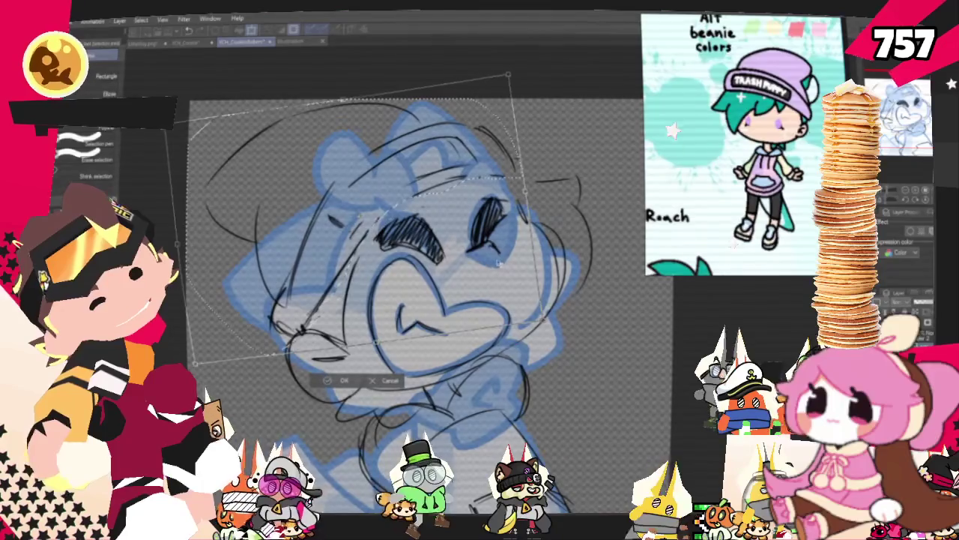
pyautogui.moveTo(539, 200); pyautogui.dragTo(529, 169)
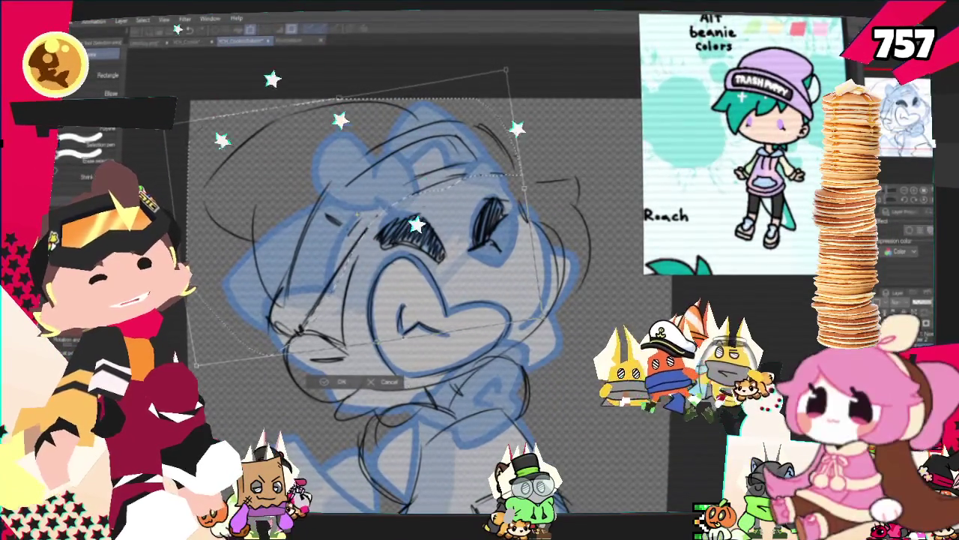
pyautogui.press('Return')
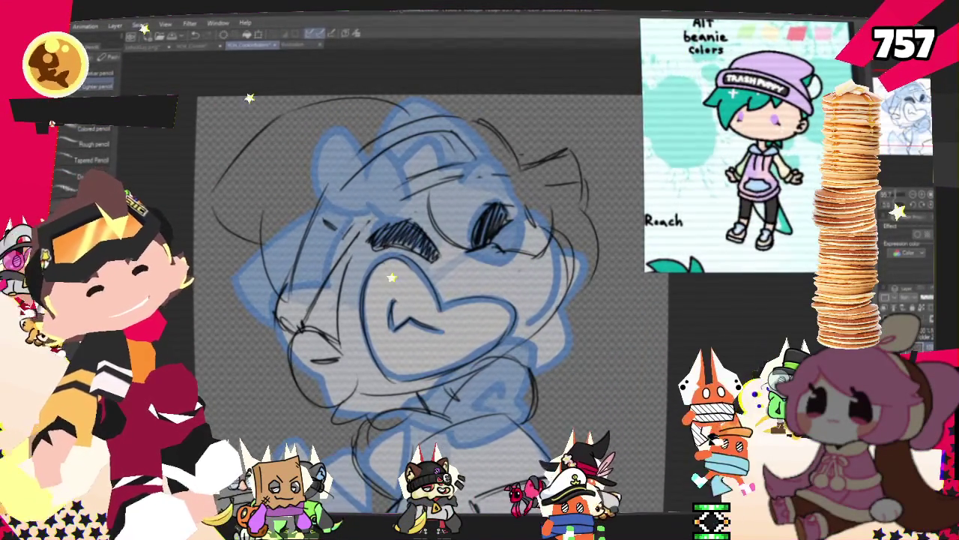
# - Sketch extra rough strokes for spiky hair tufts and face contours, alternating pen and pencil
pyautogui.press('p')
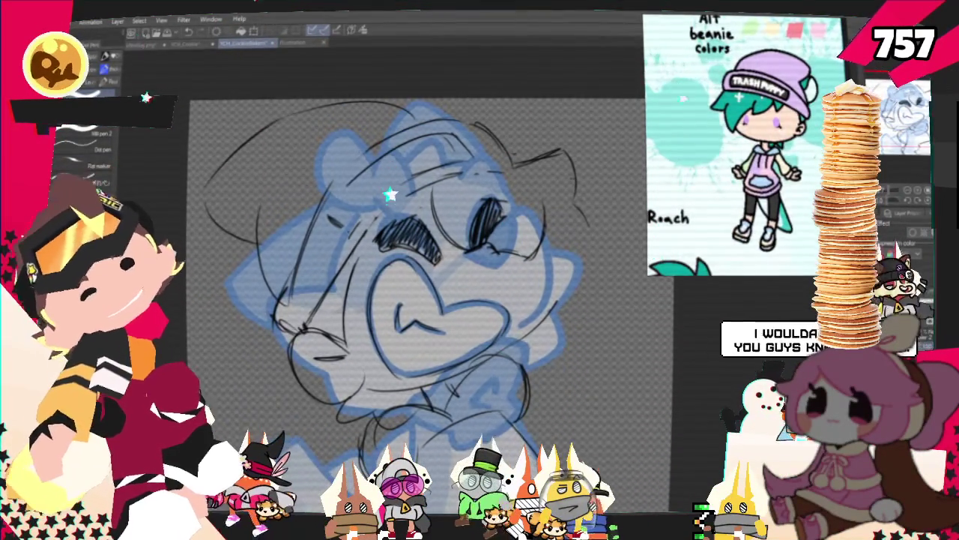
pyautogui.press('p')
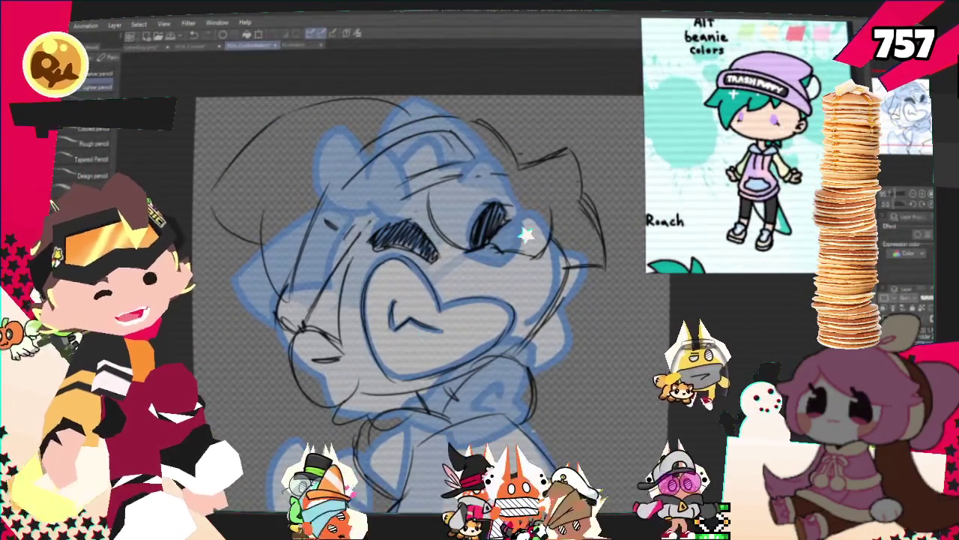
pyautogui.press('p')
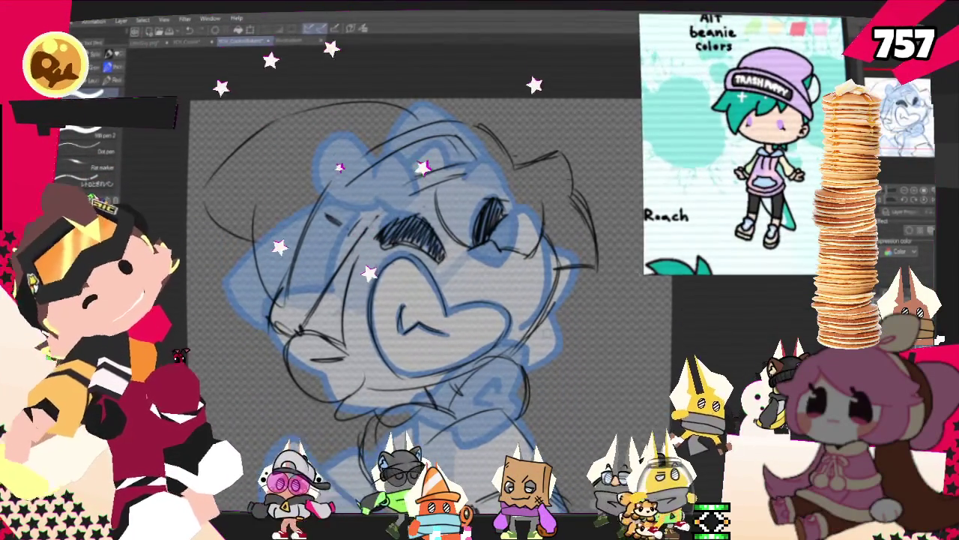
pyautogui.press('p')
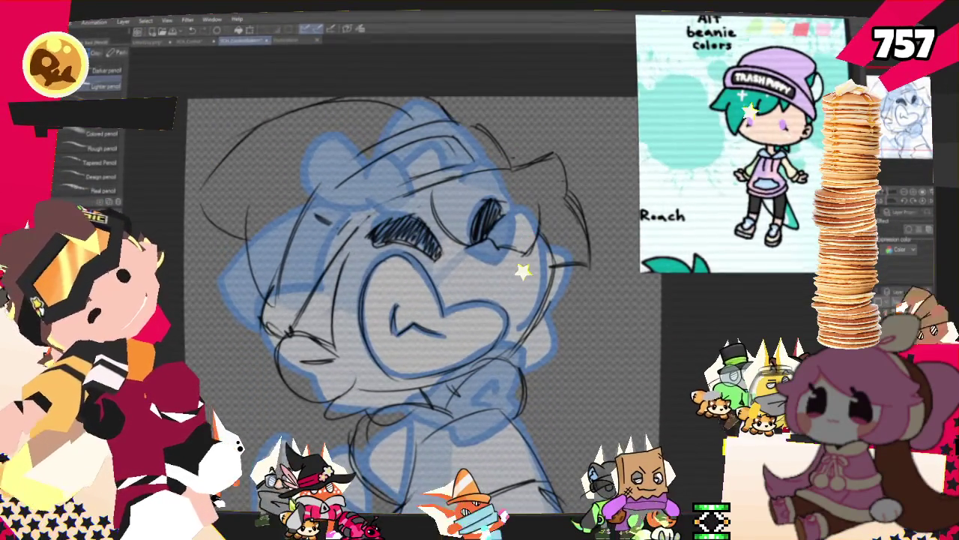
# - Select the beanie's left side and upper-left head with the Selection pen and Free Transform it to a new slant
pyautogui.moveTo(390, 299)
pyautogui.mouseDown()
pyautogui.moveTo(419, 270)
pyautogui.moveTo(447, 315)
pyautogui.mouseUp()
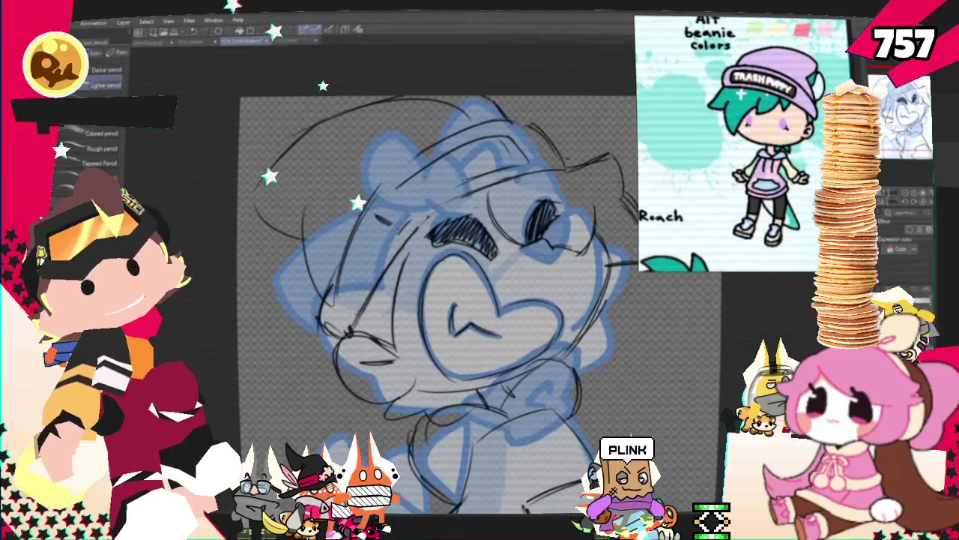
pyautogui.press('m')
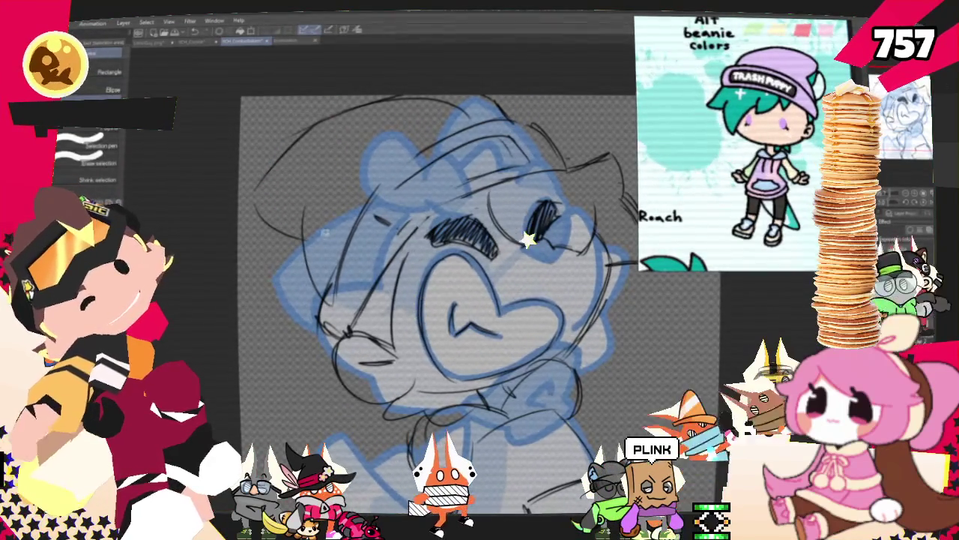
pyautogui.moveTo(333, 300)
pyautogui.mouseDown()
pyautogui.moveTo(393, 194)
pyautogui.moveTo(276, 120)
pyautogui.mouseUp()
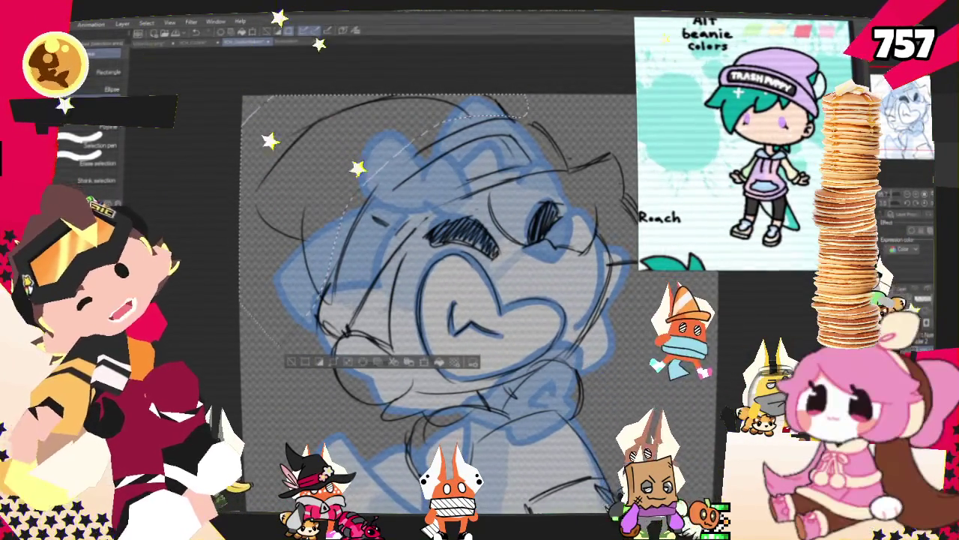
pyautogui.rightClick(442, 126)
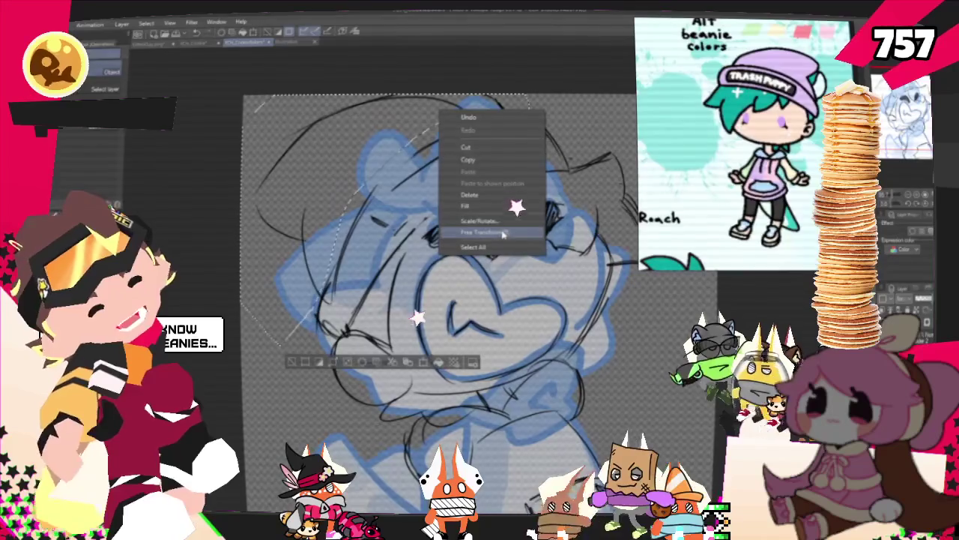
pyautogui.click(487, 230)
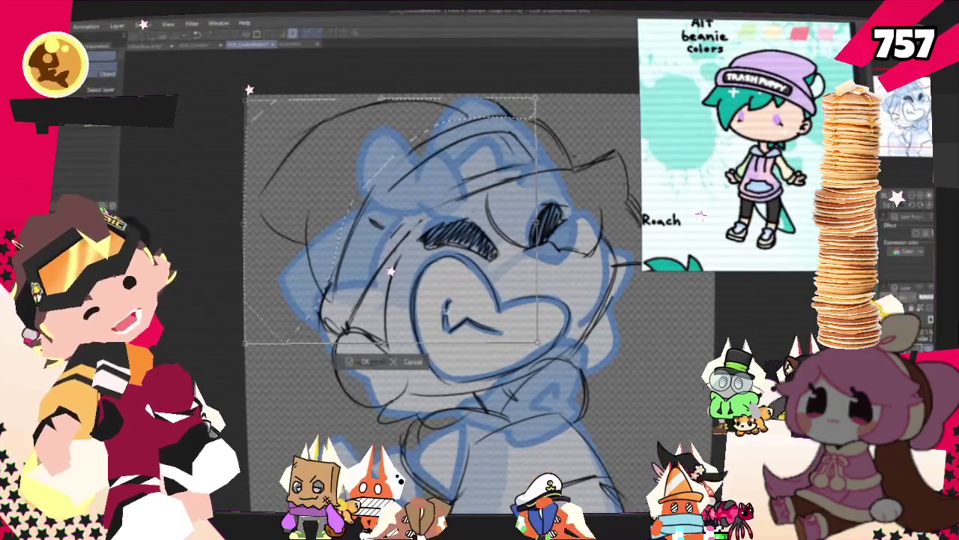
pyautogui.click(365, 365)
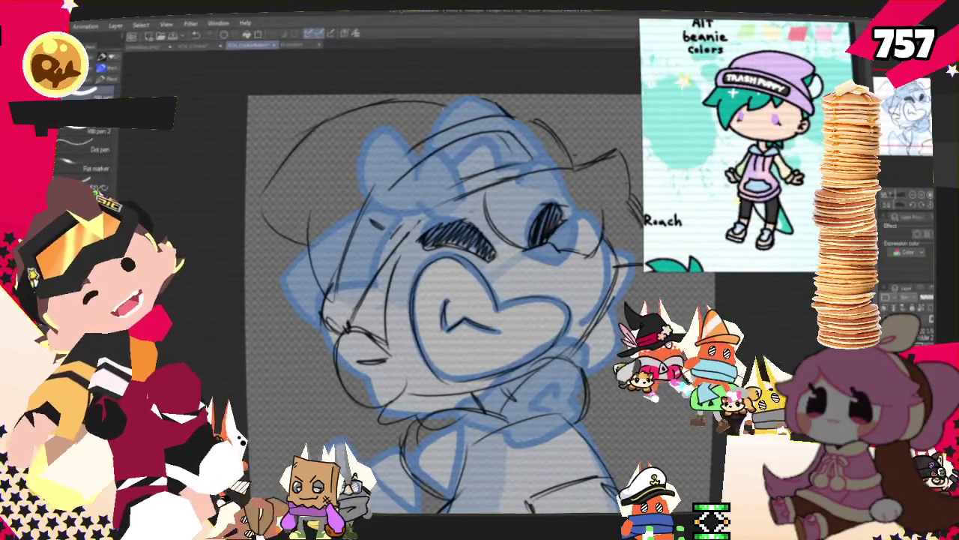
pyautogui.press('p')
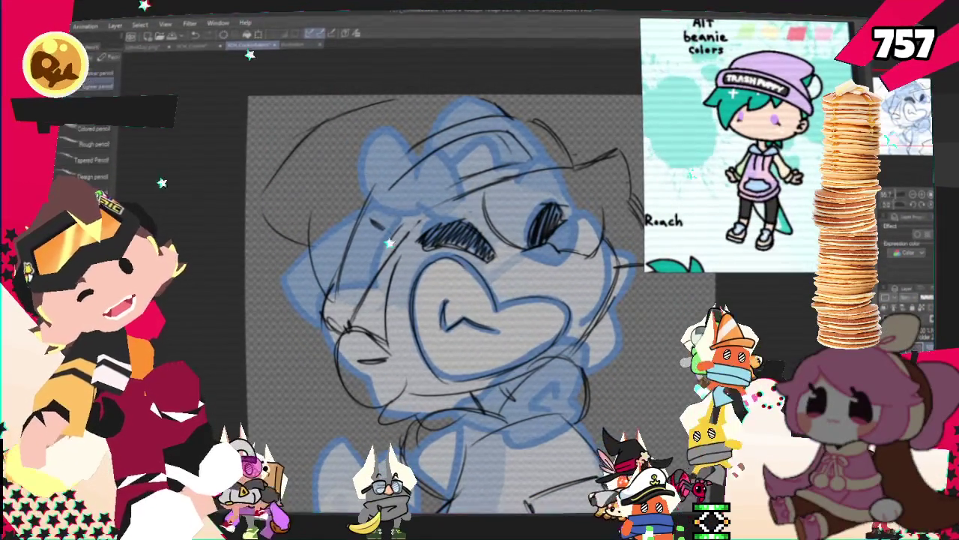